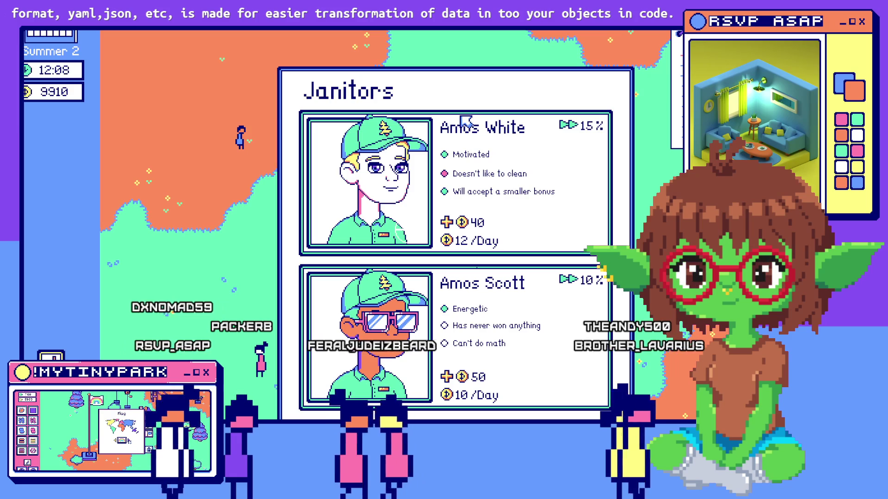
Pan the park behind the Janitors panel and compare it with the +50% speed badge mockup
key(s)
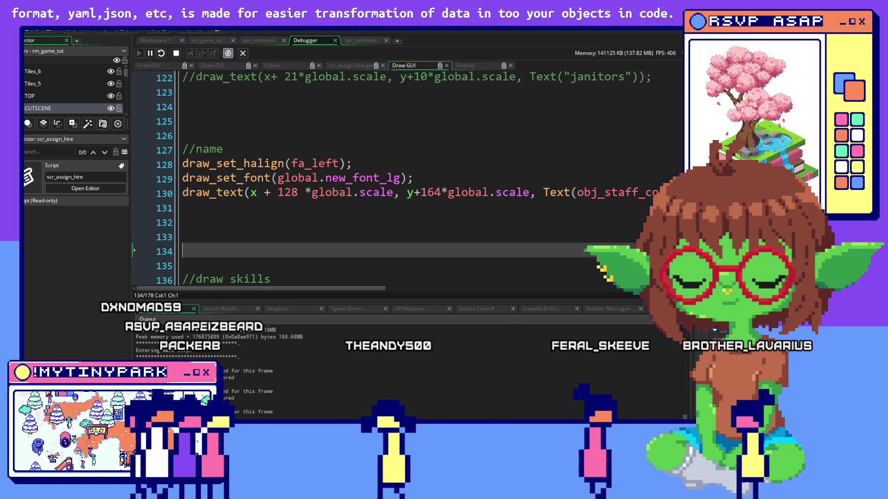
key(alt+Tab)
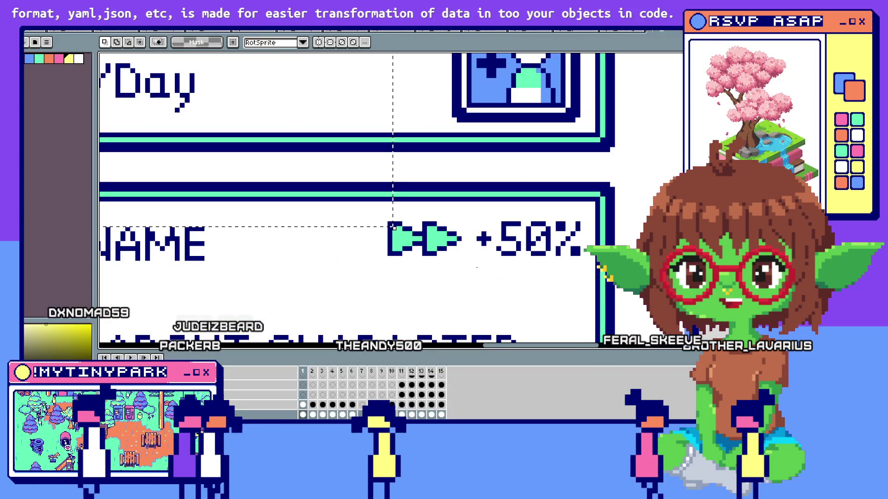
key(alt+Tab)
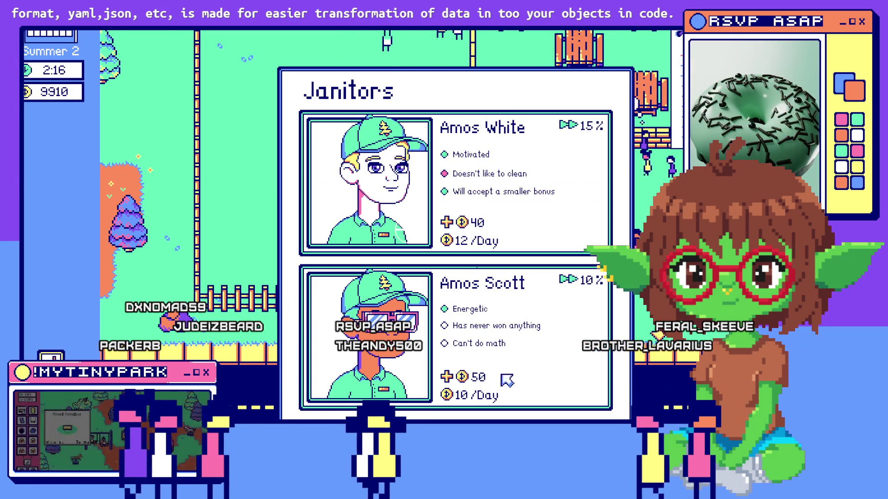
key(d)
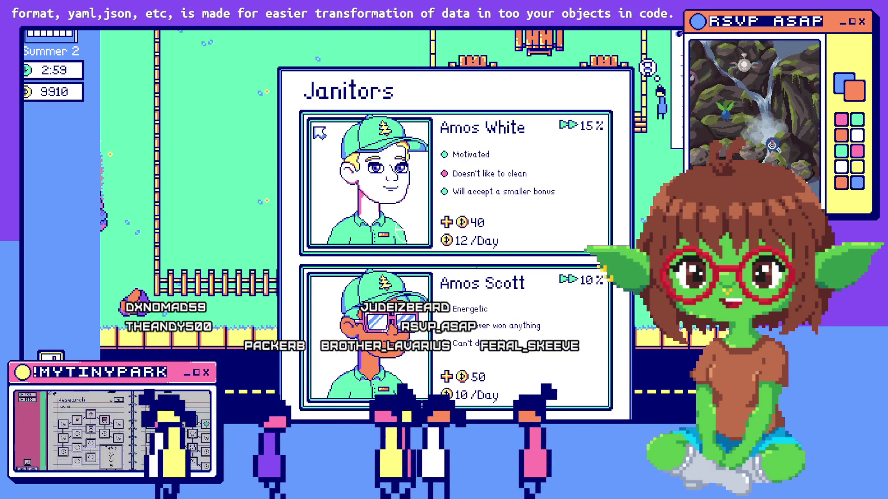
key(w)
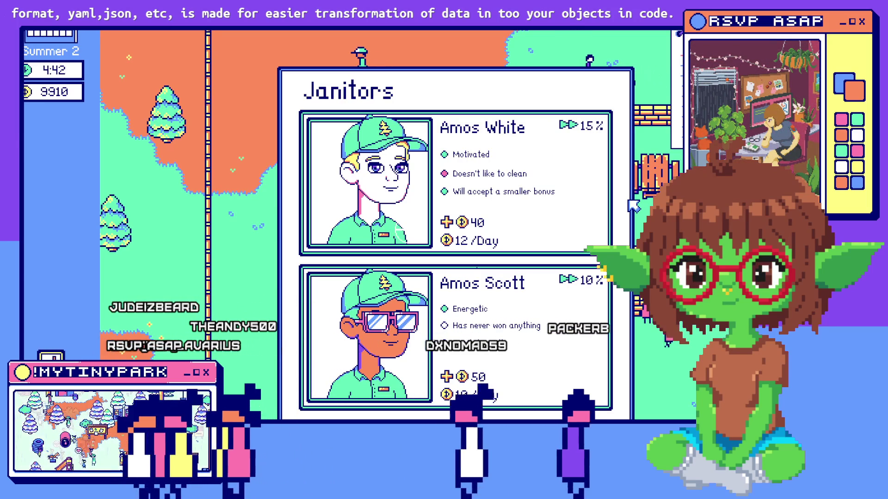
key(alt+Tab)
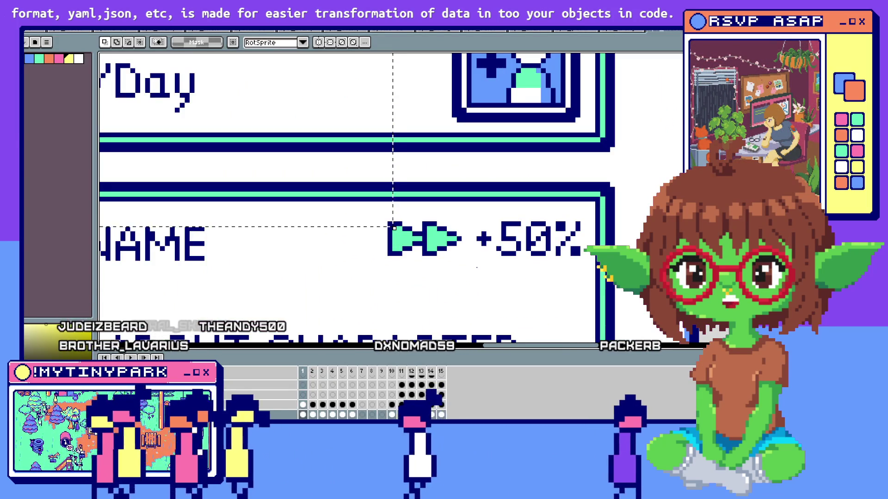
Return to the hire panel's Draw GUI code in scr_assign_hire and click into the editor
key(alt+Tab)
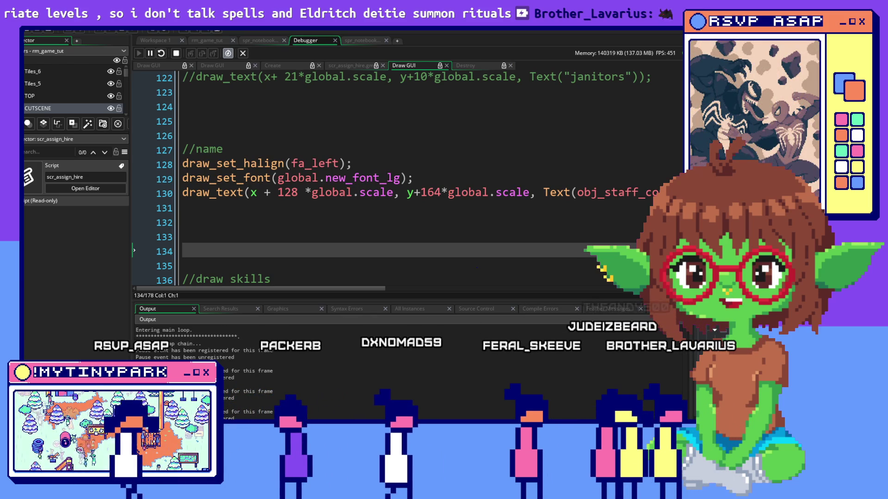
click(381, 192)
Review the speed percentage draw code, then check the game's 0% and -5% janitor badges
scroll(384, 224, down, 8)
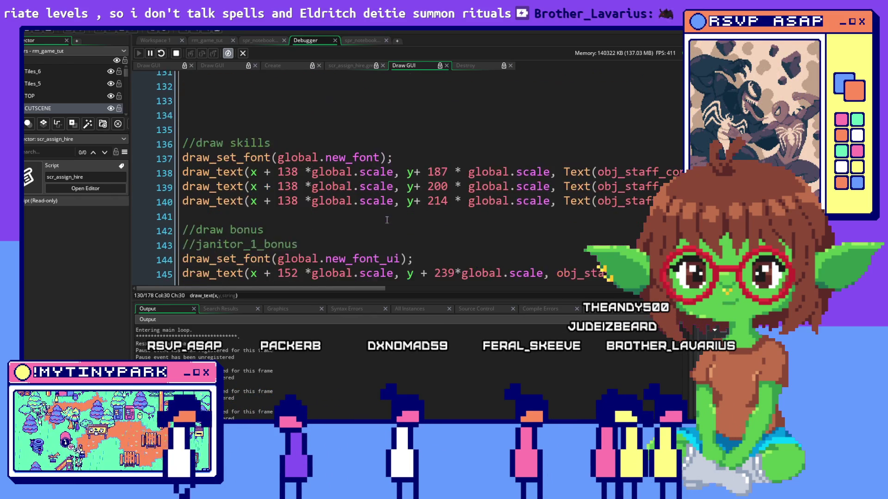
scroll(384, 223, down, 2)
scroll(385, 223, up, 2)
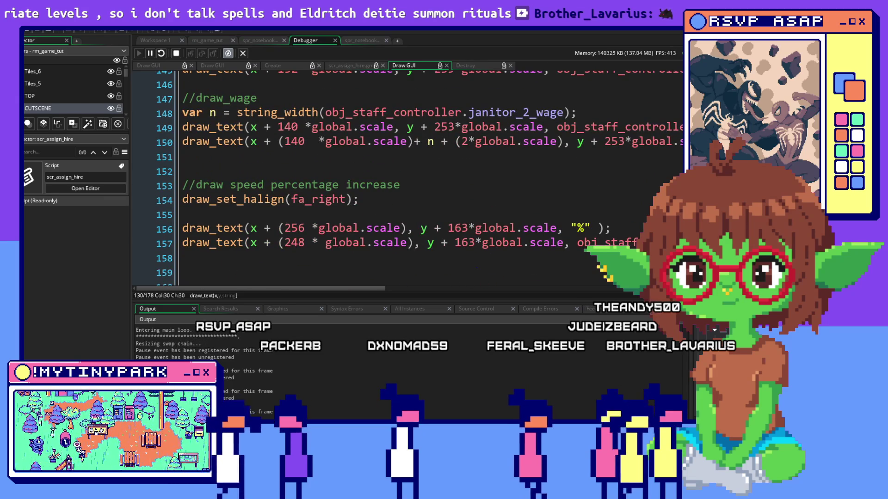
key(alt+Tab)
key(alt+Tab)
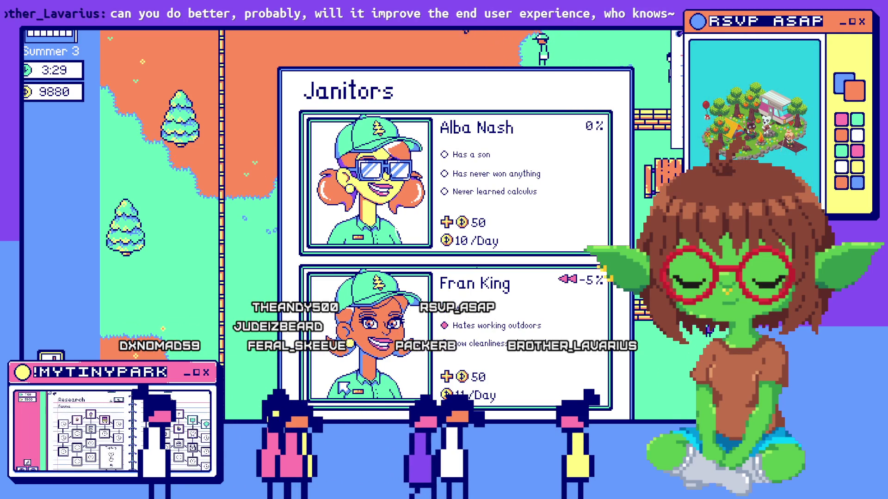
key(d)
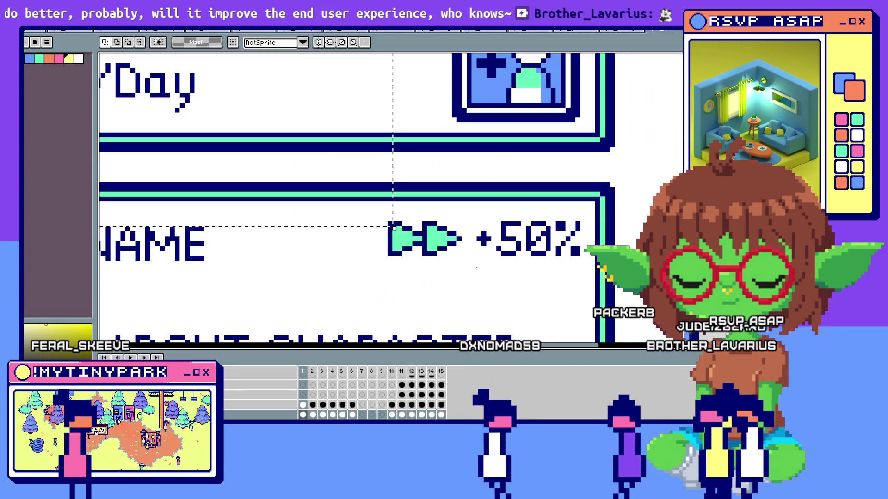
Go back to the Draw GUI lines that draw the janitor speed percentage
key(alt+Tab)
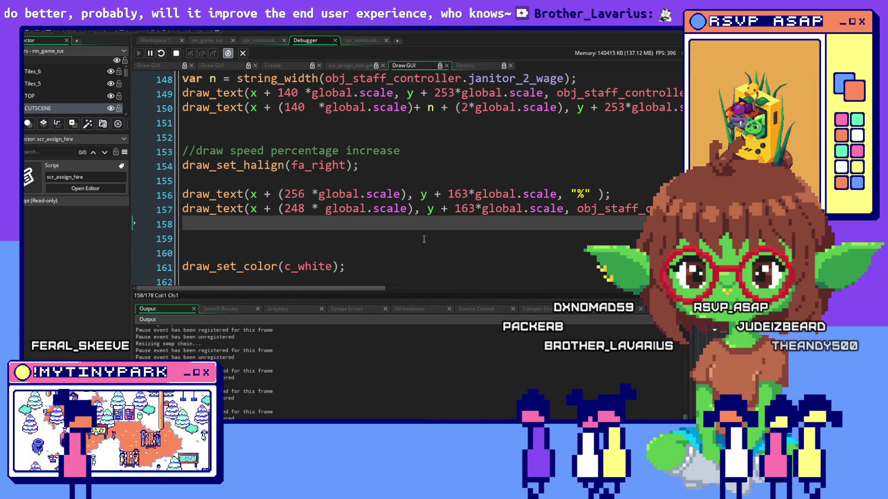
scroll(356, 187, up, 1)
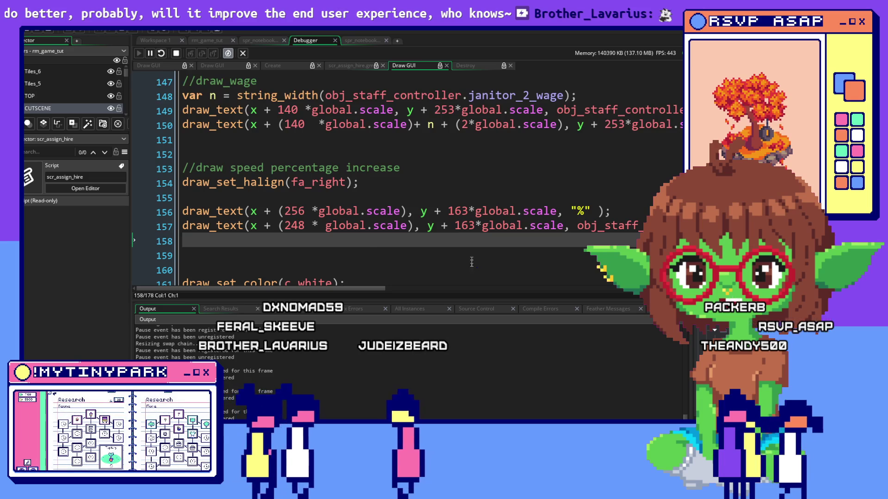
scroll(465, 222, up, 2)
scroll(464, 222, down, 2)
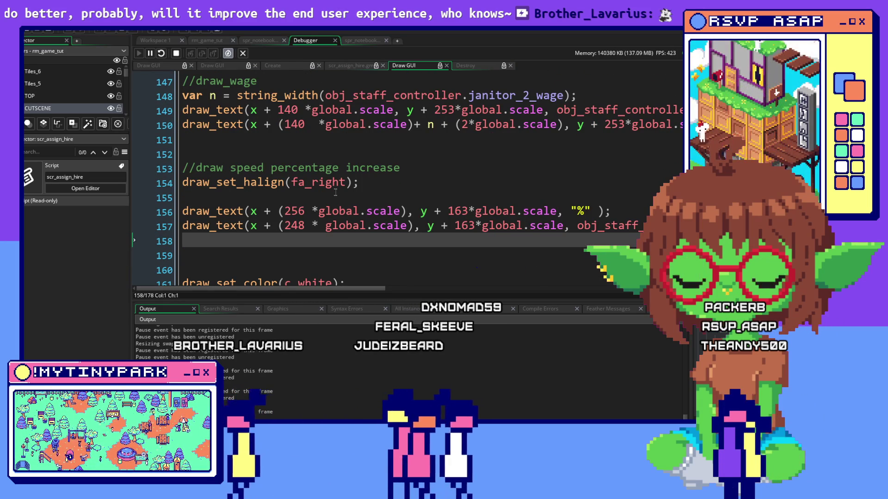
scroll(336, 192, down, 2)
scroll(336, 193, up, 1)
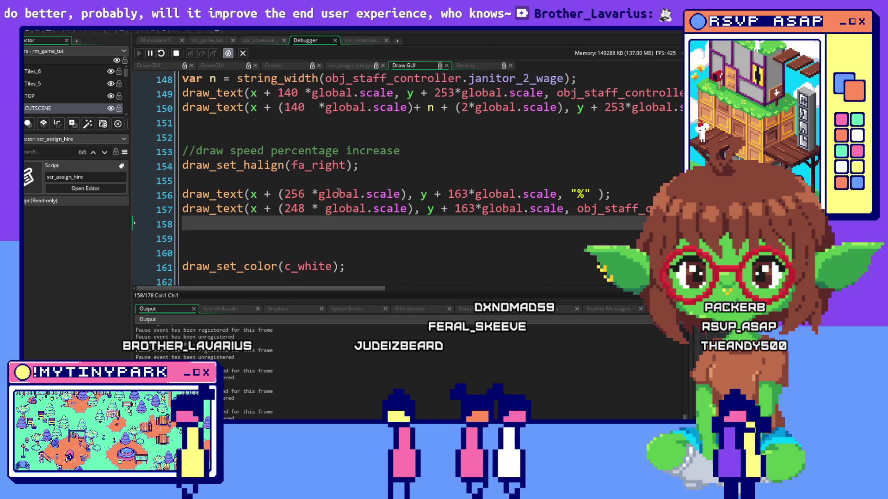
scroll(338, 192, up, 1)
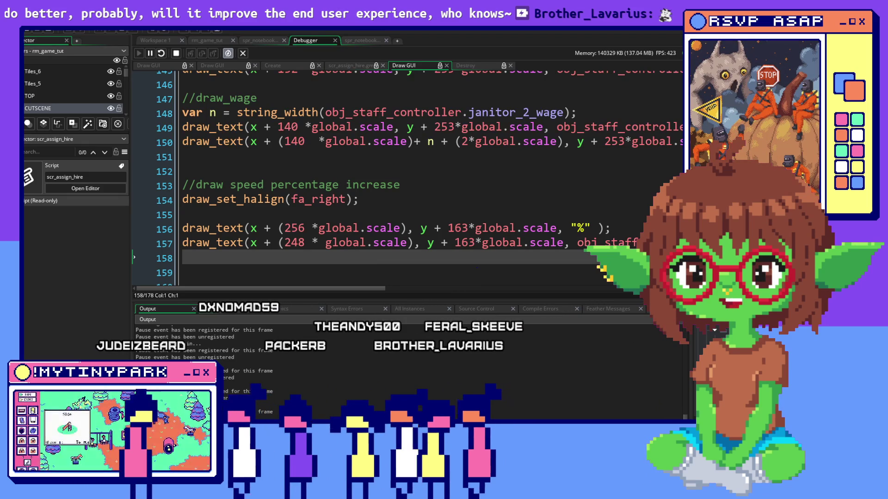
click(548, 171)
Inspect the percent-sign and janitor_2_percent drawing lines around lines 152–157
scroll(549, 165, down, 2)
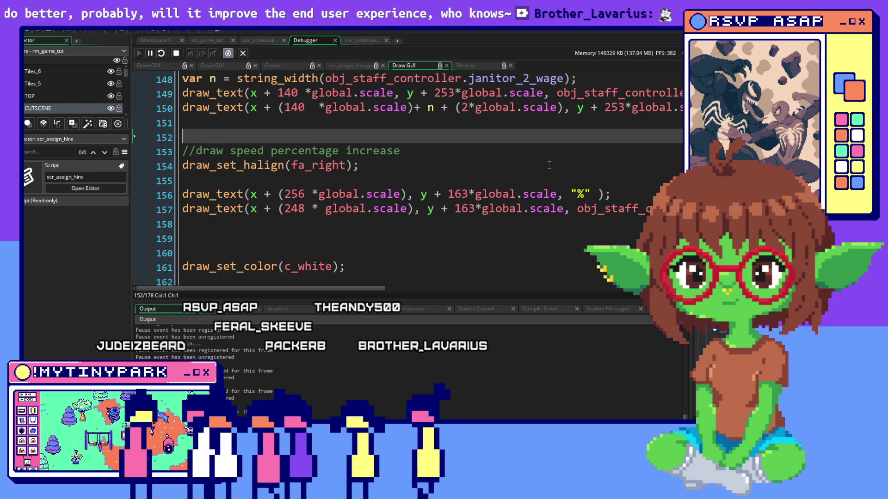
scroll(401, 119, down, 1)
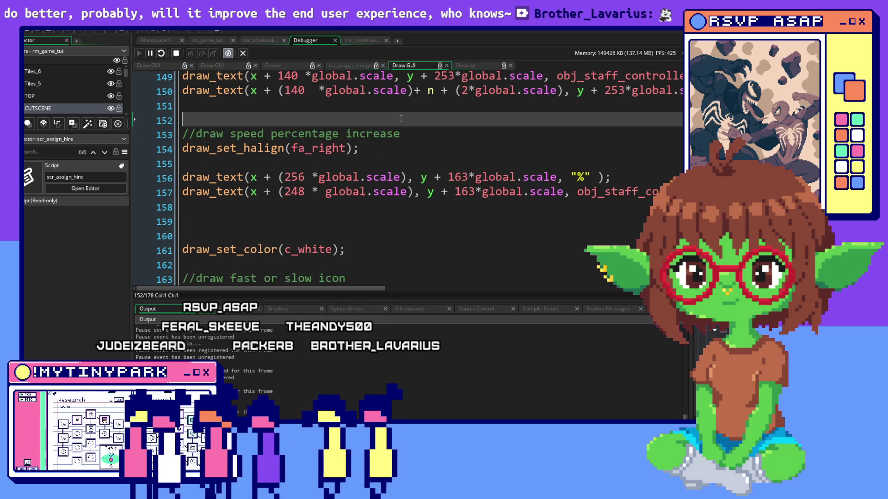
click(367, 195)
key(End)
key(Up)
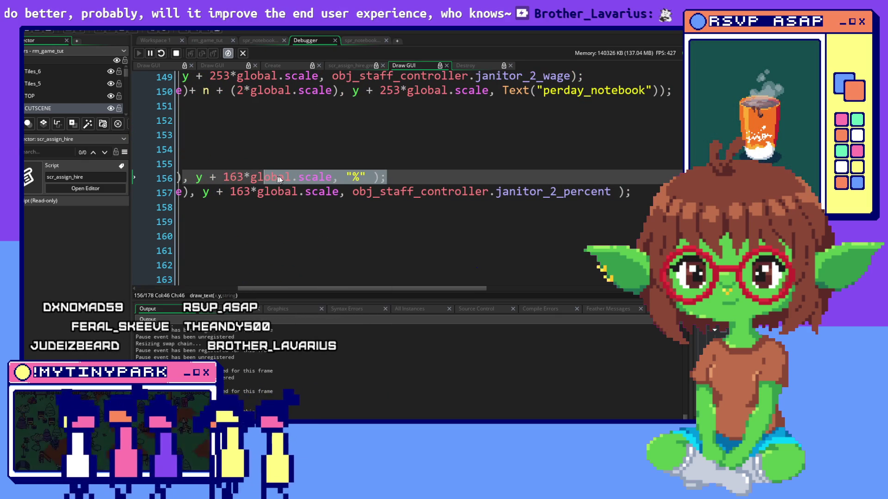
click(572, 193)
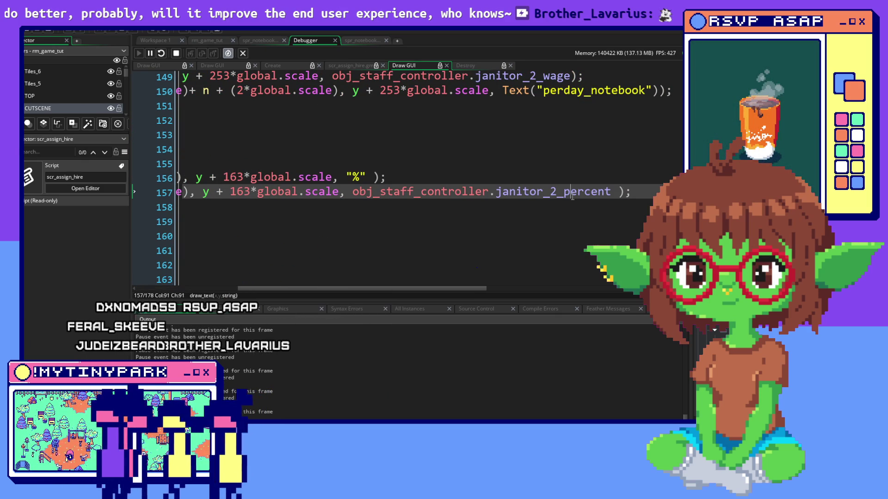
key(alt+Tab)
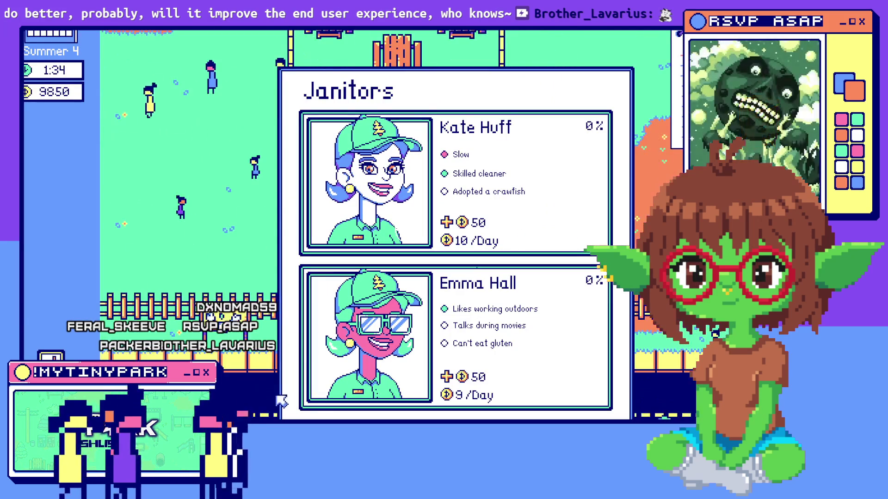
Pan the park behind the Janitors panel to review both candidates' traits, hire cost and daily wage
key(w)
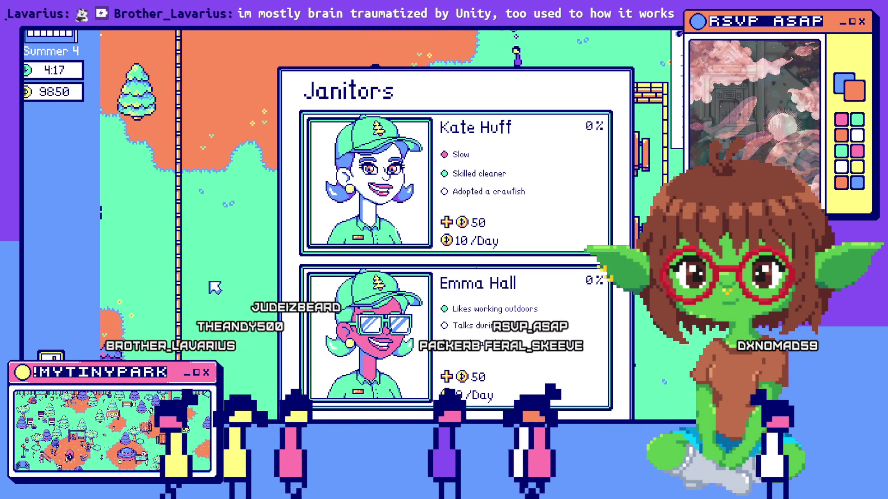
key(a)
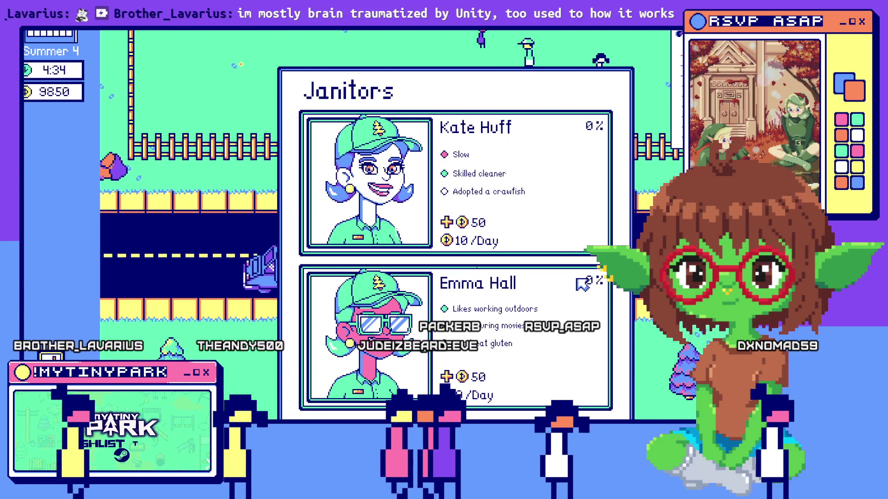
key(w)
key(a)
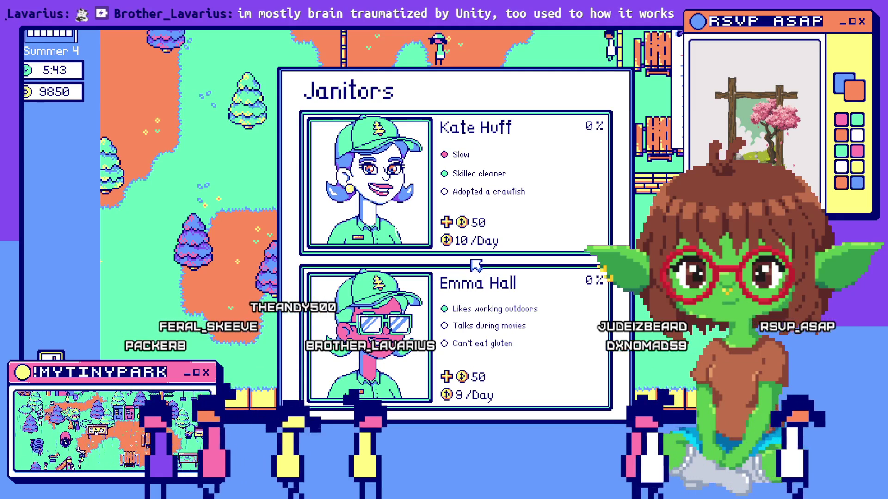
key(w)
key(d)
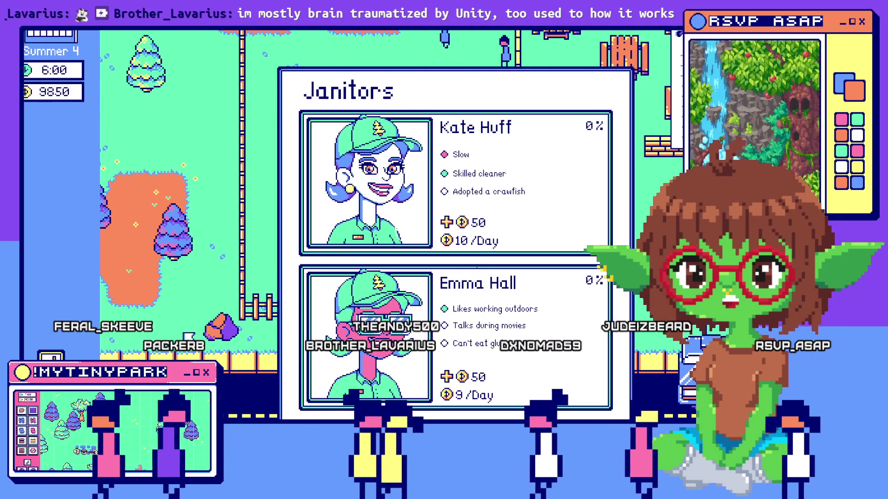
key(w)
key(d)
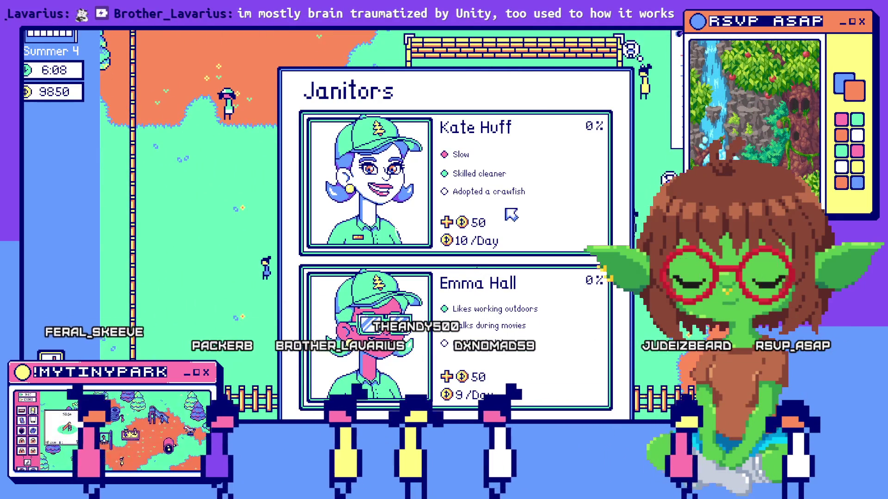
key(w)
key(d)
key(a)
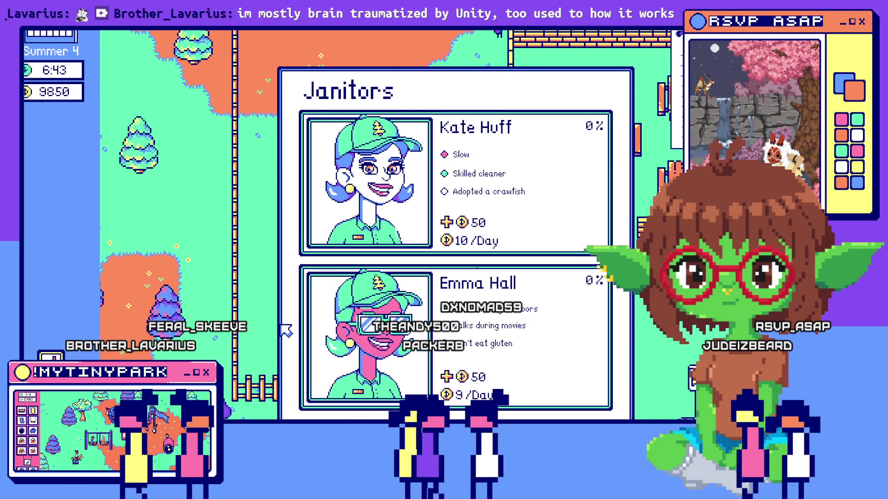
key(alt+Tab)
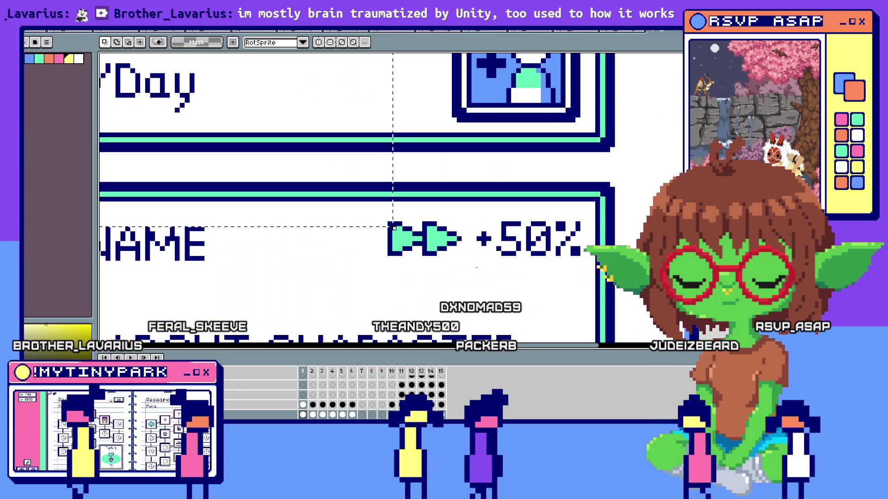
Return to the scr_assign_hire Draw GUI code and scroll up to its top
key(alt+Tab)
scroll(271, 196, up, 3)
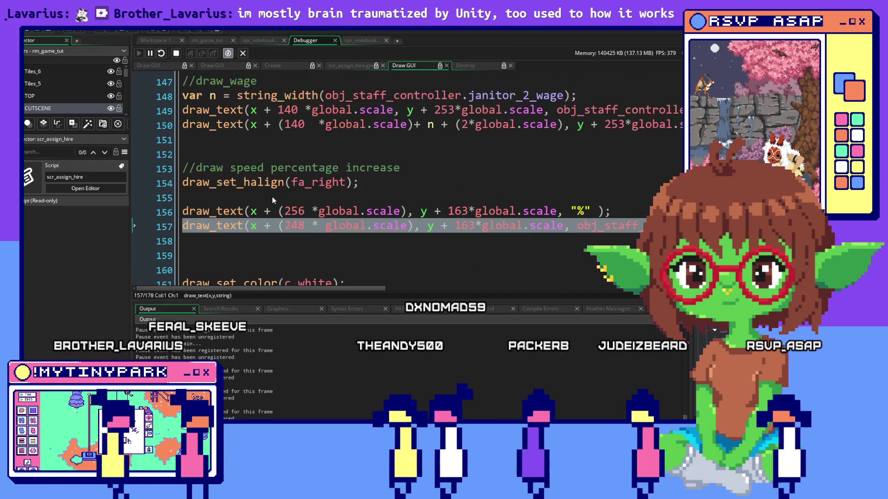
scroll(272, 199, up, 1)
scroll(272, 200, down, 10)
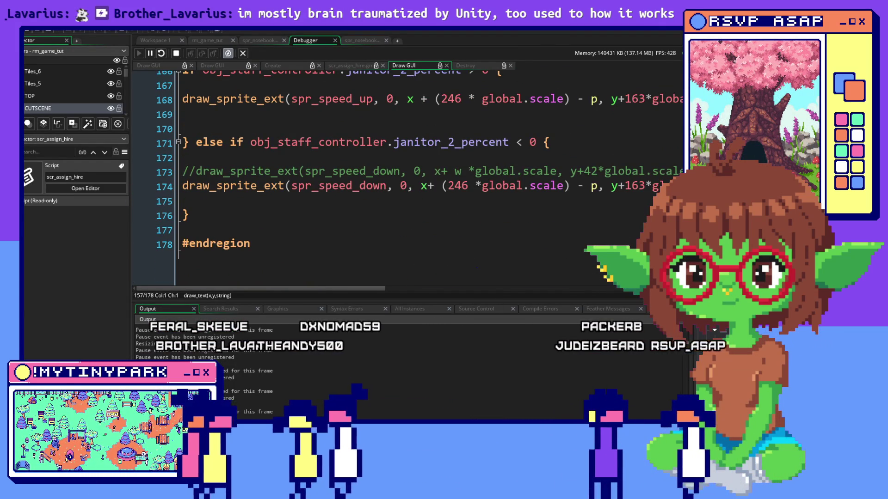
scroll(407, 181, up, 20)
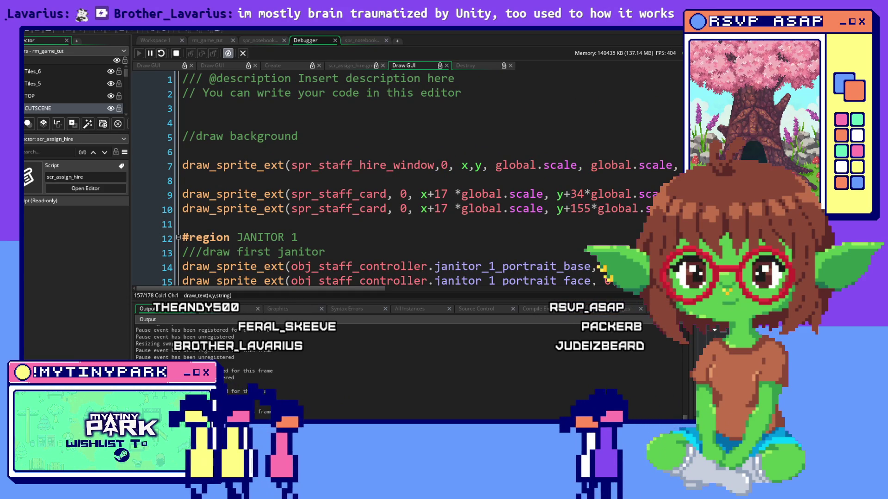
click(155, 40)
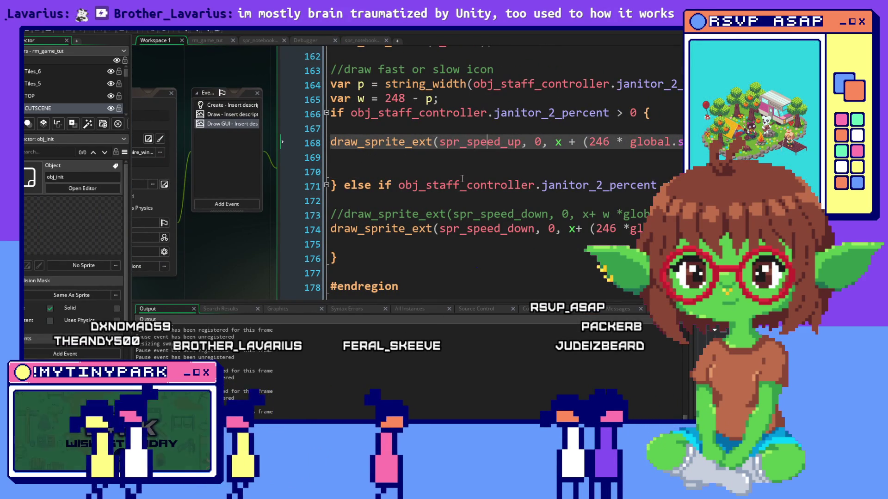
Look over the Draw GUI code around the percent width line and empty line 11
scroll(462, 178, up, 6)
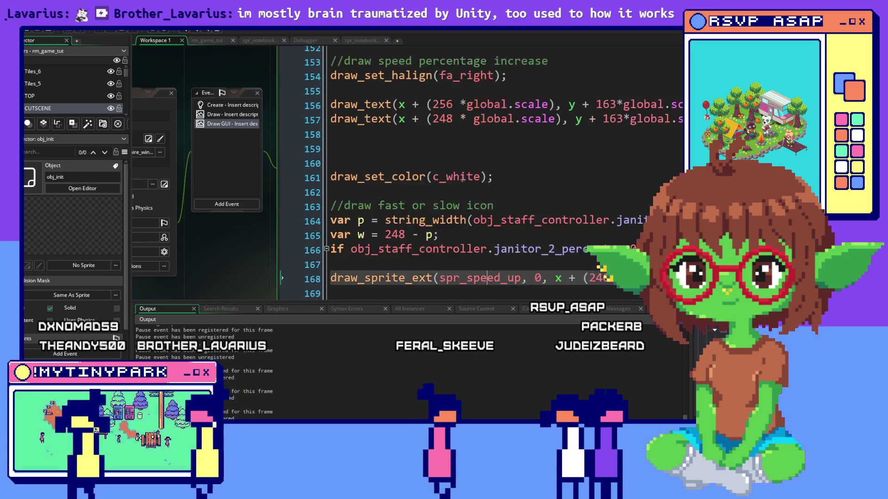
scroll(605, 242, right, 5)
scroll(598, 284, left, 5)
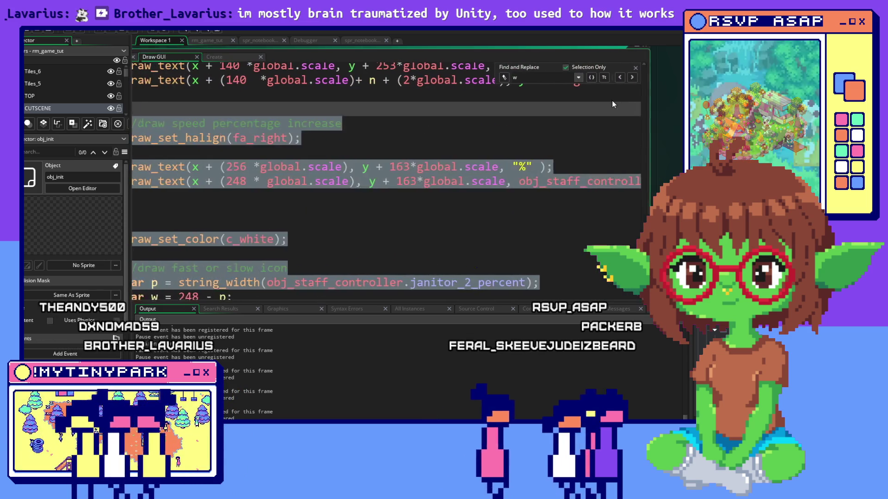
scroll(587, 267, right, 5)
click(587, 268)
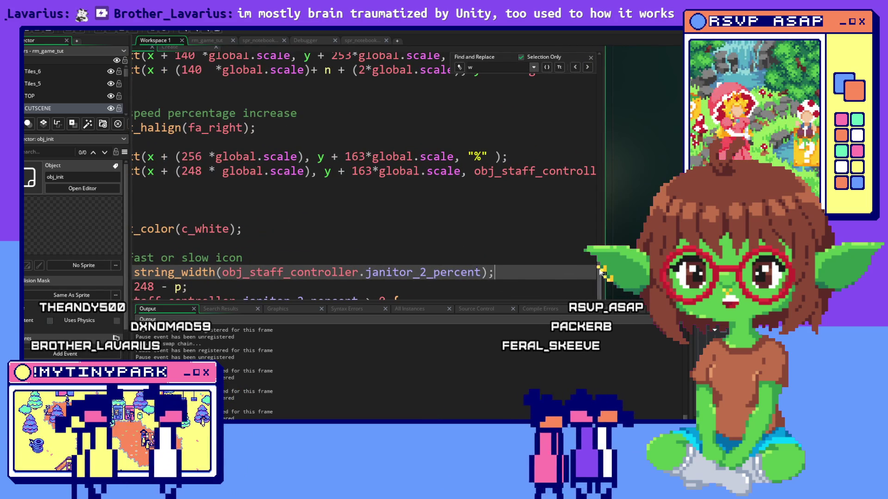
scroll(587, 268, up, 8)
scroll(494, 147, left, 5)
click(495, 147)
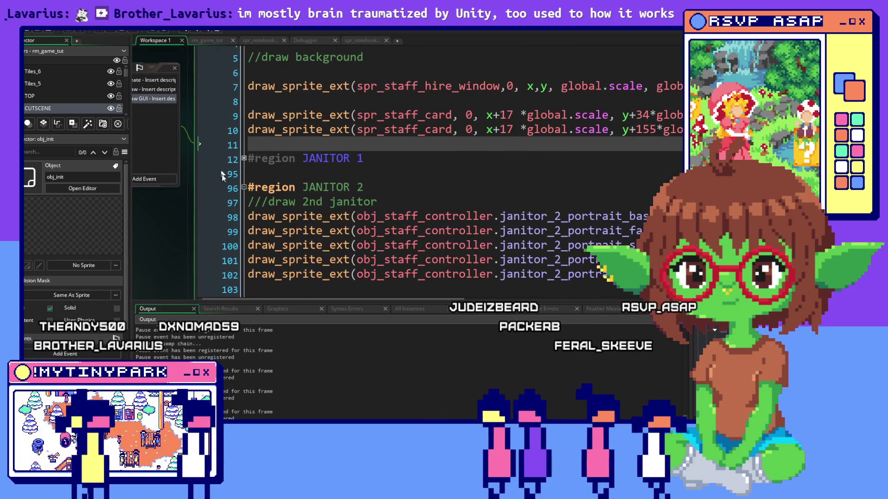
Collapse the JANITOR 2 region, expand JANITOR 1, and scroll to its speed arrow code
click(244, 187)
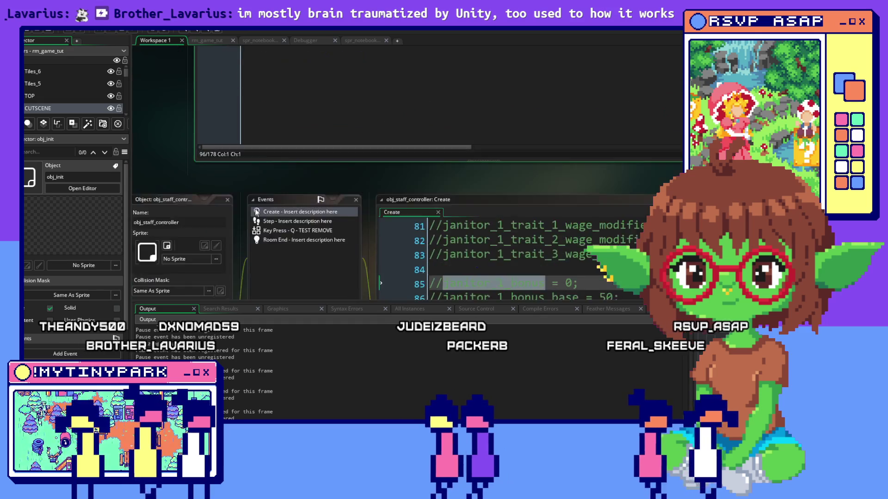
click(244, 134)
scroll(328, 167, down, 5)
scroll(328, 167, down, 14)
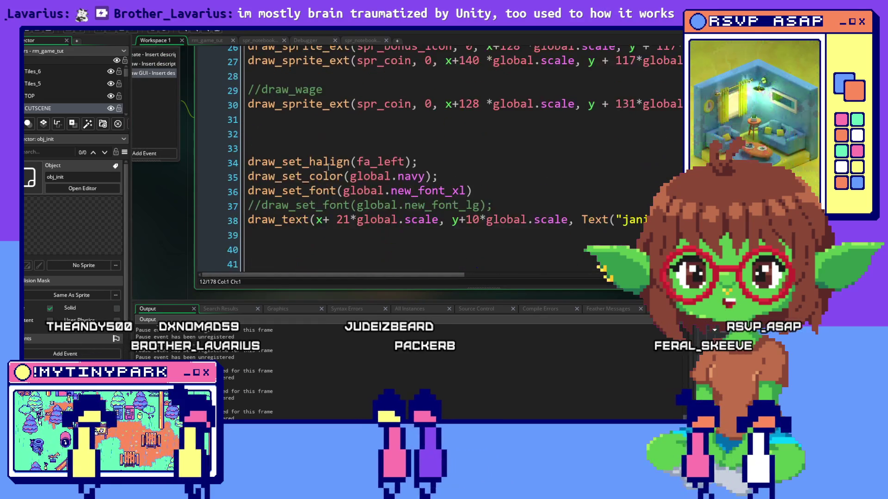
scroll(330, 167, down, 7)
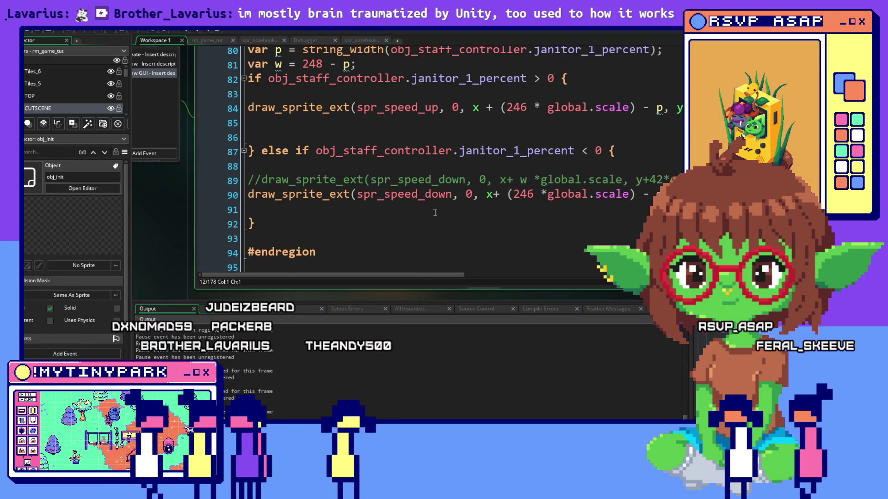
scroll(435, 219, up, 2)
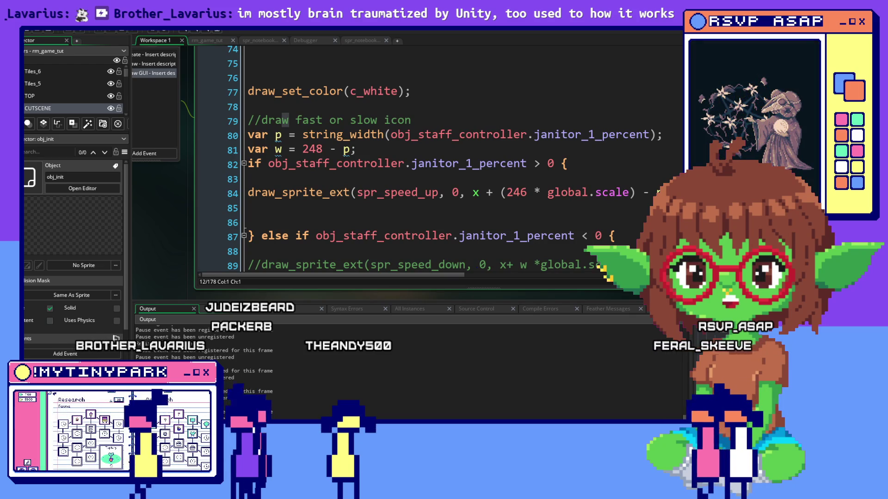
scroll(518, 155, down, 1)
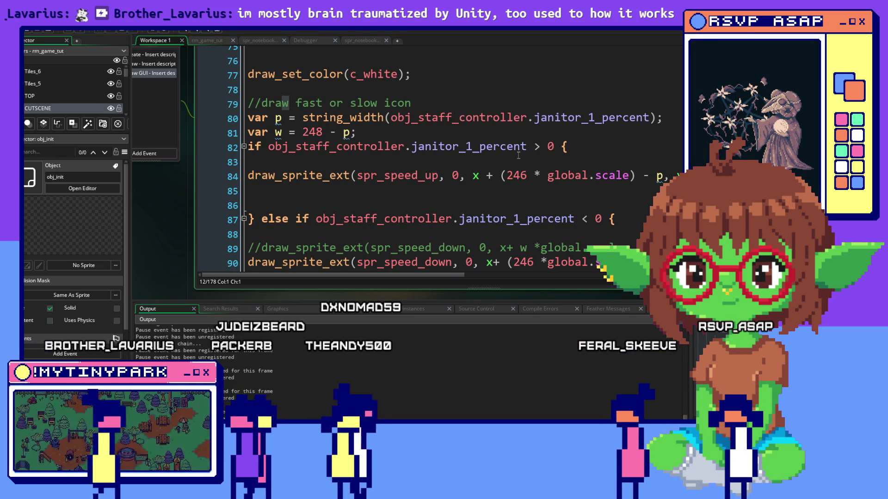
scroll(519, 156, down, 1)
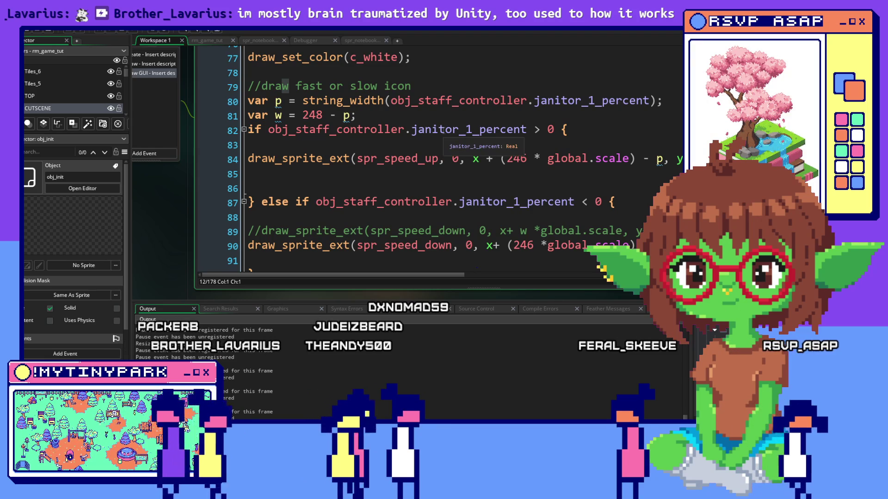
scroll(444, 131, down, 1)
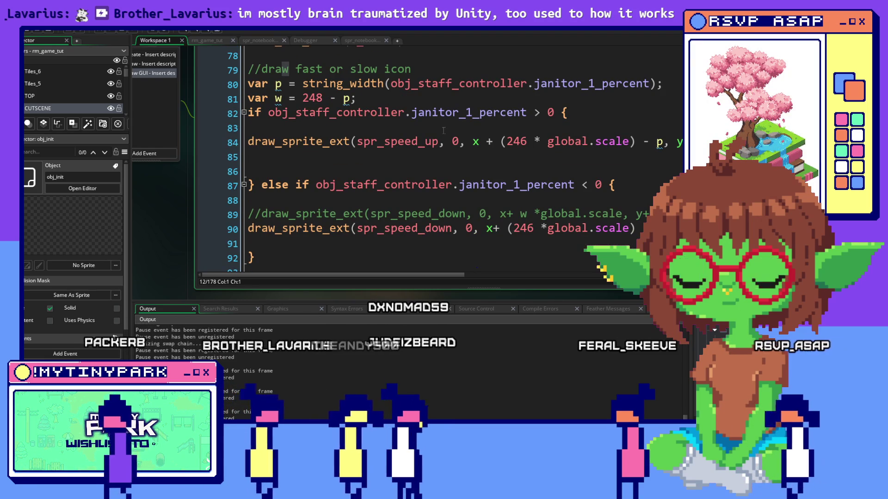
scroll(444, 131, down, 3)
scroll(443, 130, down, 2)
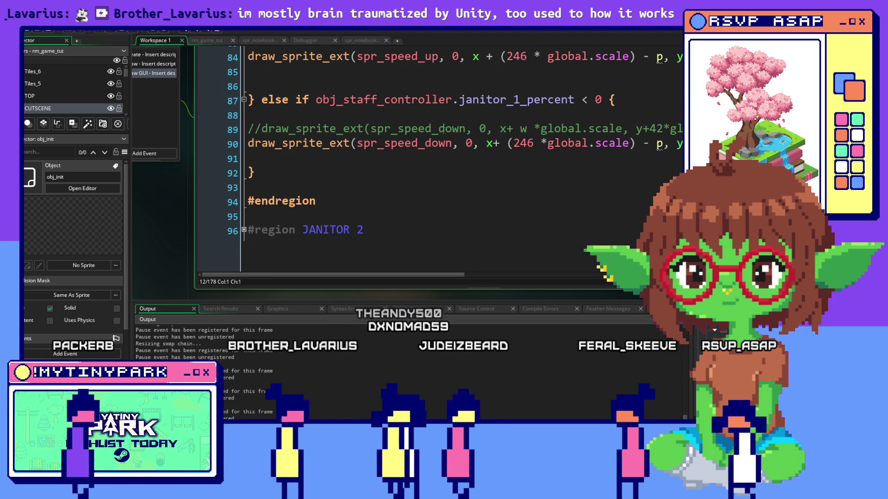
scroll(339, 182, up, 3)
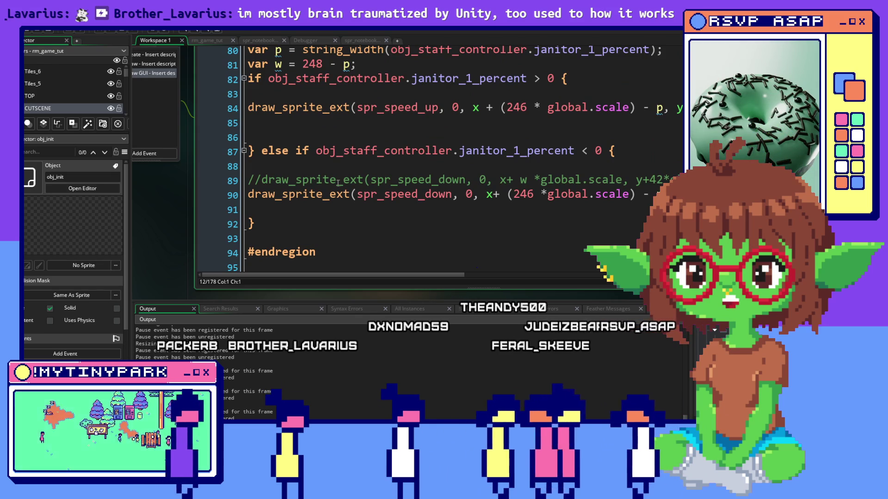
scroll(339, 182, up, 3)
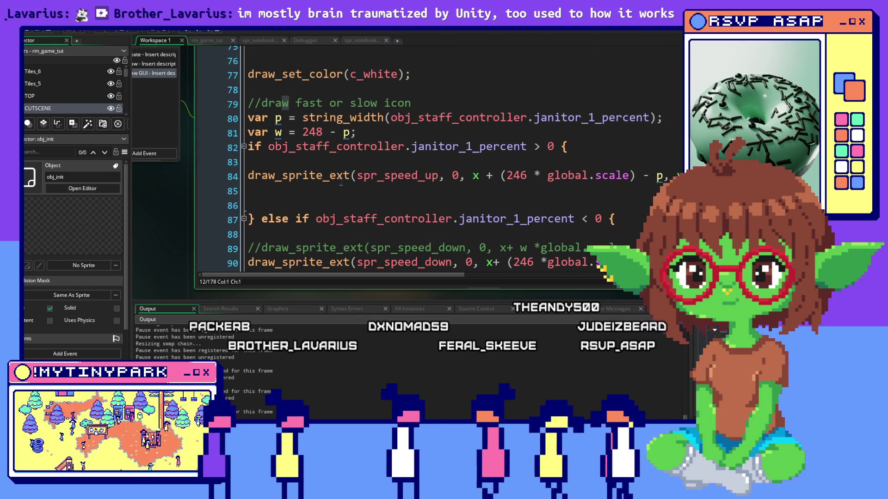
scroll(338, 183, up, 4)
scroll(340, 182, up, 3)
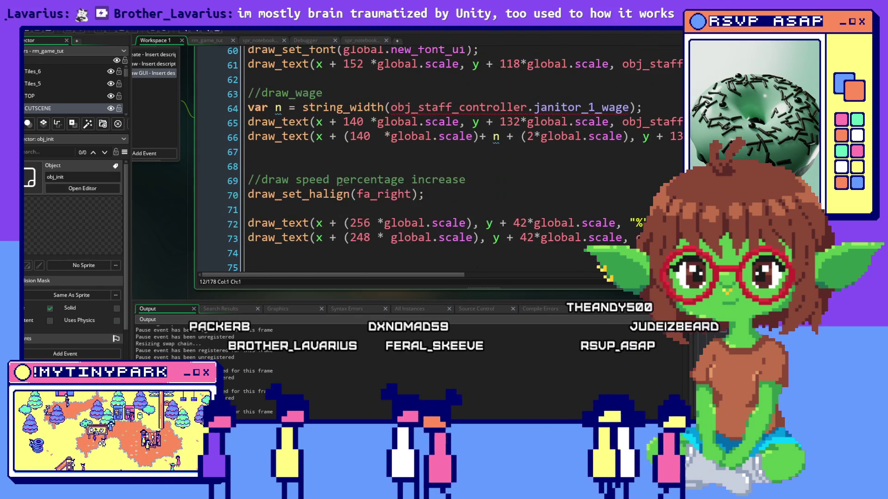
scroll(550, 199, up, 4)
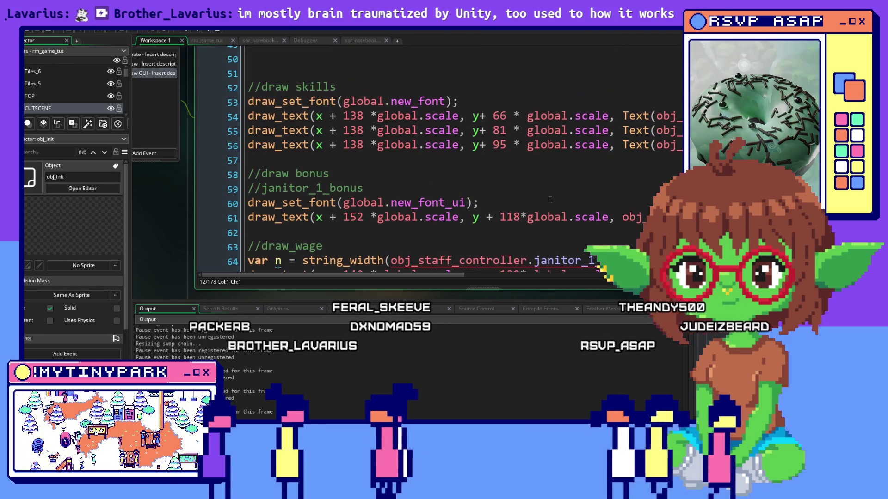
scroll(550, 200, up, 3)
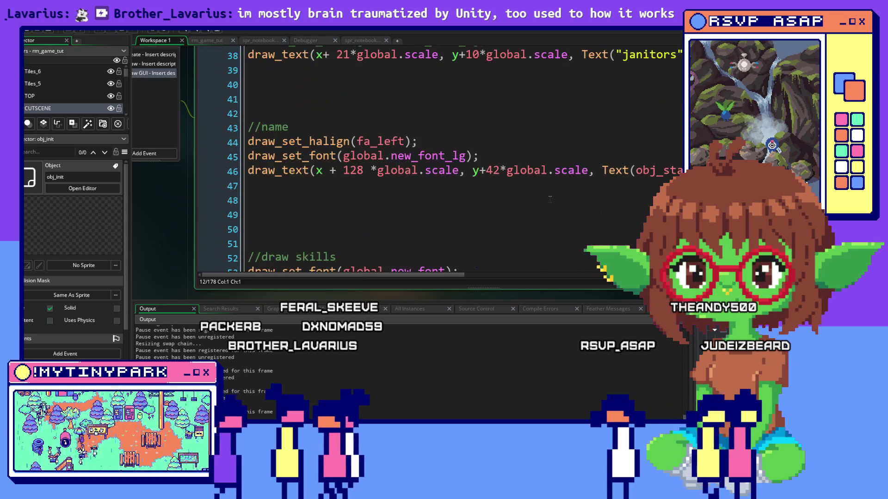
scroll(549, 201, down, 7)
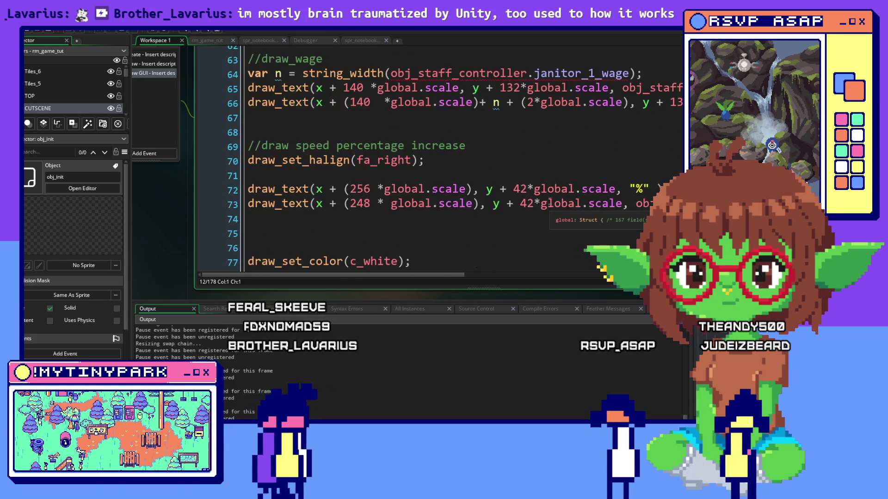
scroll(549, 201, down, 3)
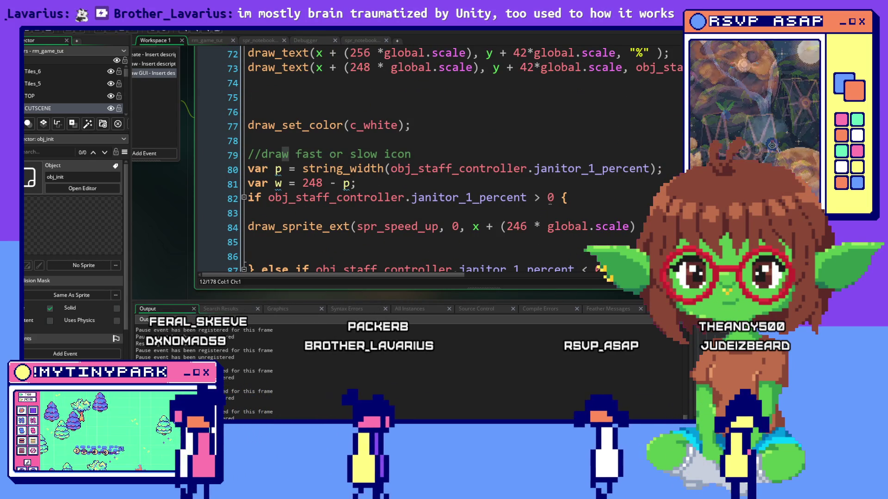
scroll(550, 201, down, 3)
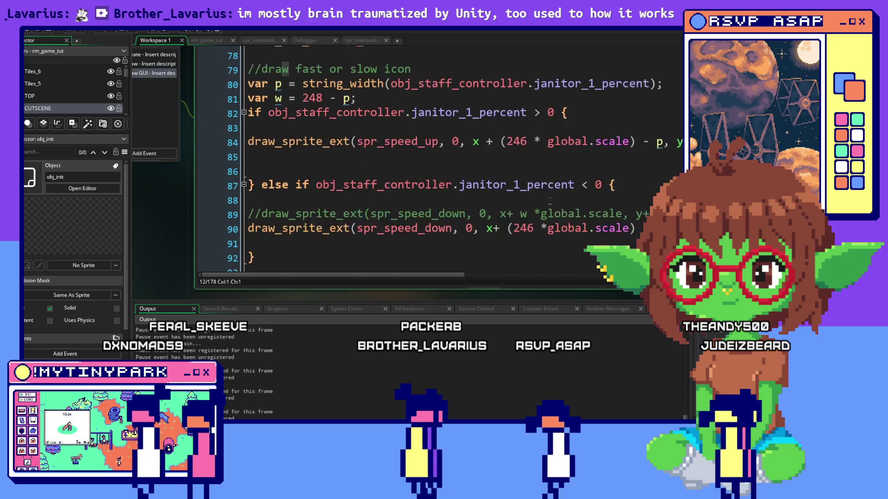
scroll(550, 202, up, 4)
scroll(550, 202, up, 2)
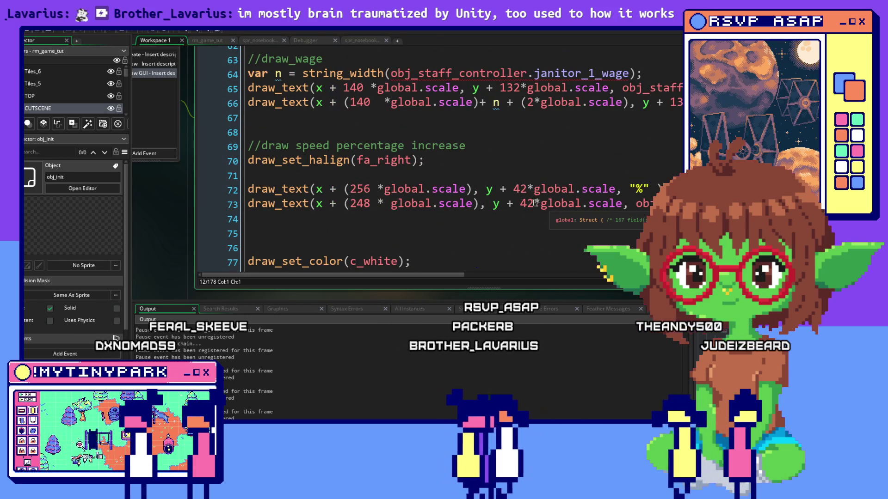
click(439, 176)
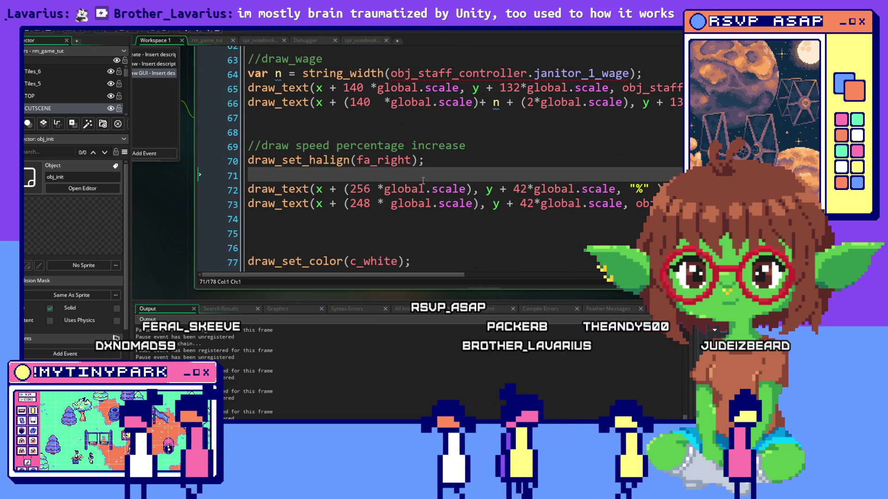
key(Up)
key(Up)
key(Up)
scroll(437, 155, down, 5)
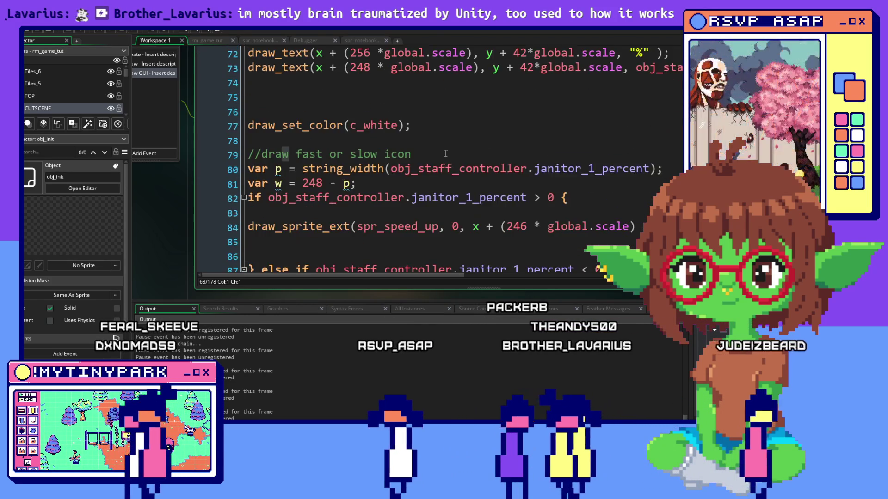
scroll(445, 153, down, 3)
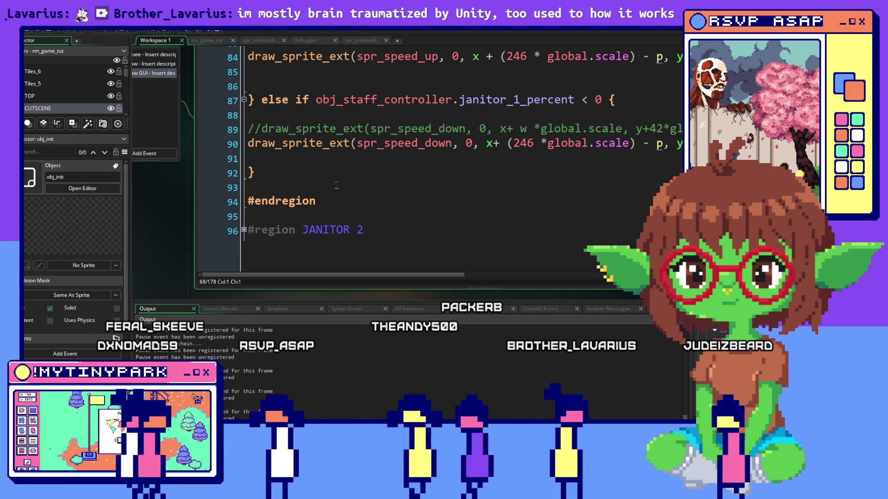
click(341, 193)
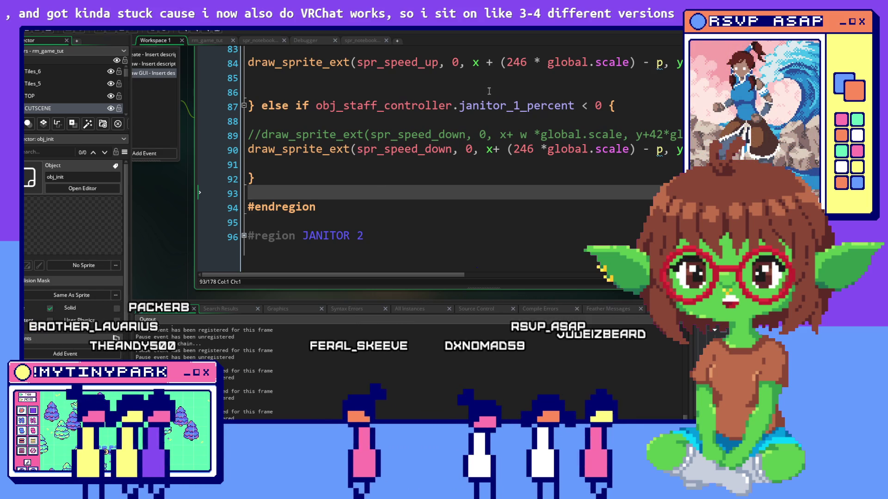
click(438, 180)
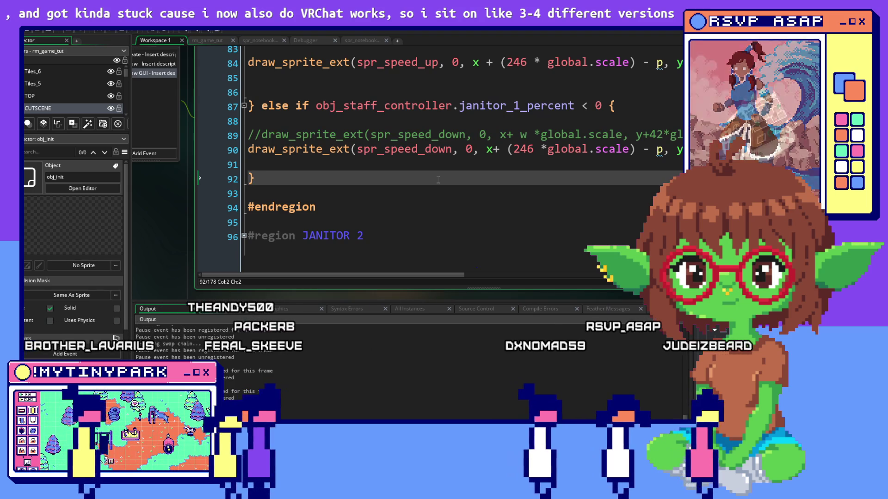
click(588, 192)
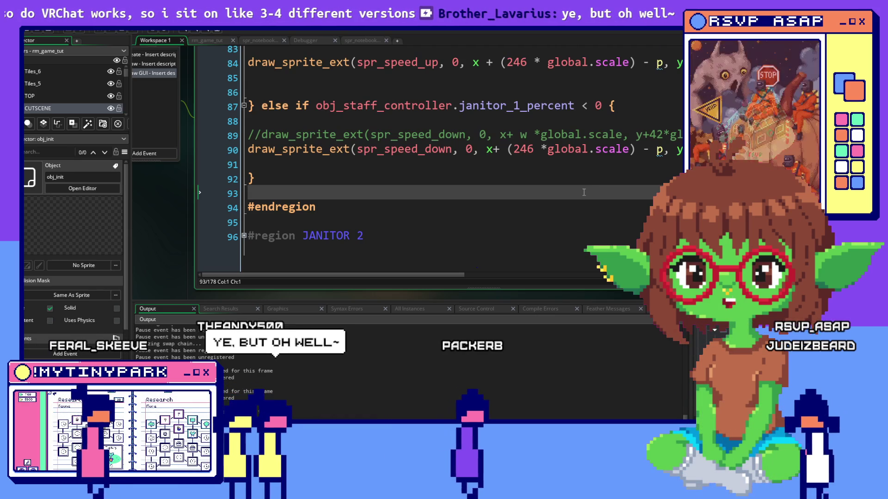
click(644, 171)
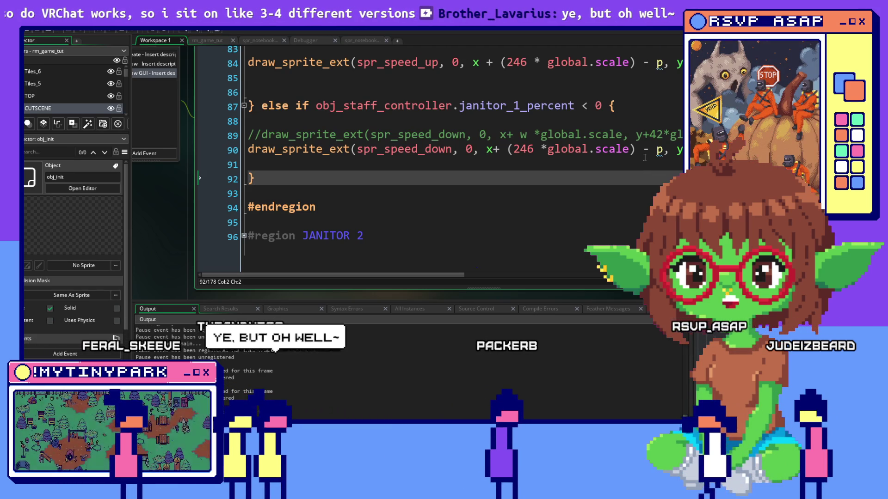
click(558, 199)
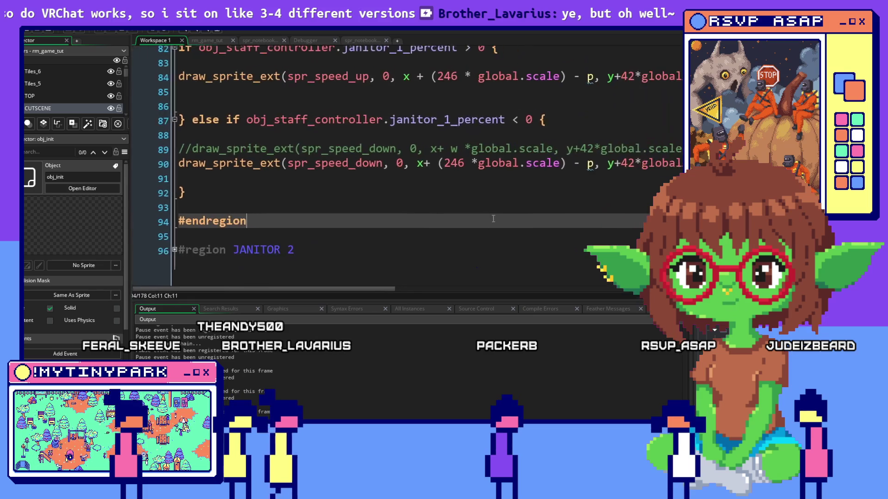
scroll(559, 199, up, 2)
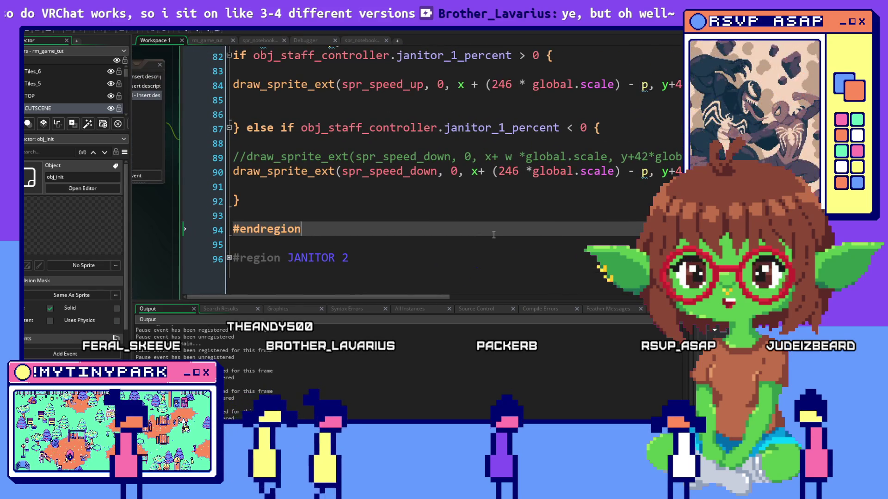
scroll(494, 234, up, 3)
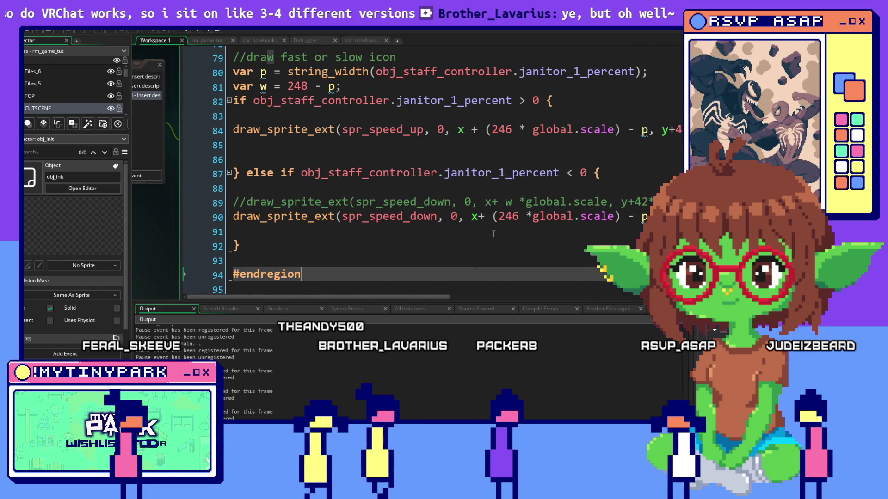
scroll(493, 234, down, 1)
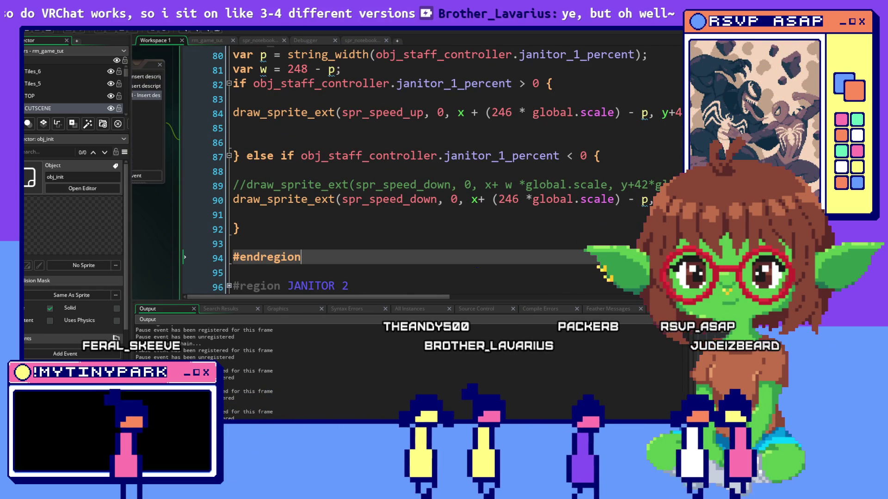
scroll(404, 242, down, 2)
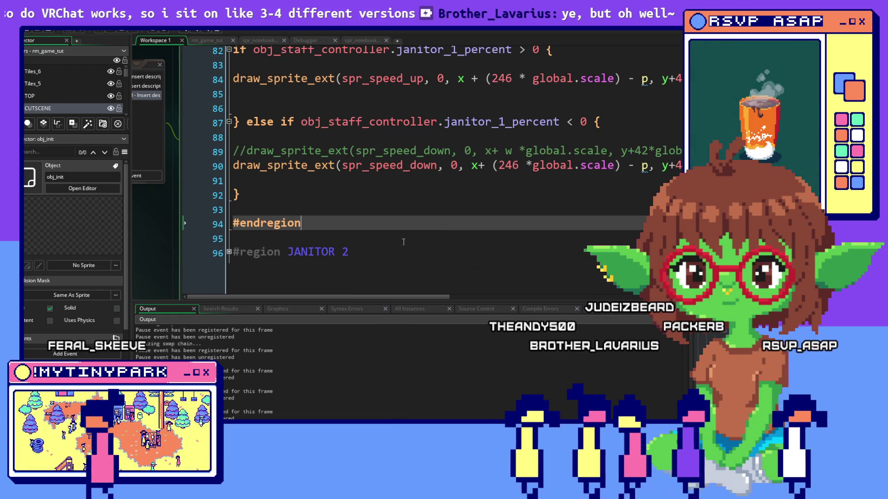
click(229, 252)
scroll(344, 188, down, 2)
scroll(344, 187, down, 2)
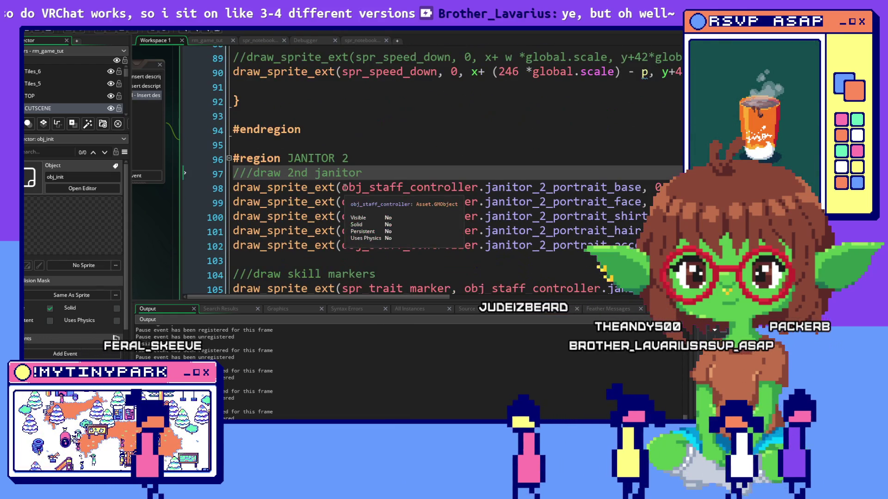
scroll(345, 187, down, 1)
scroll(344, 187, up, 1)
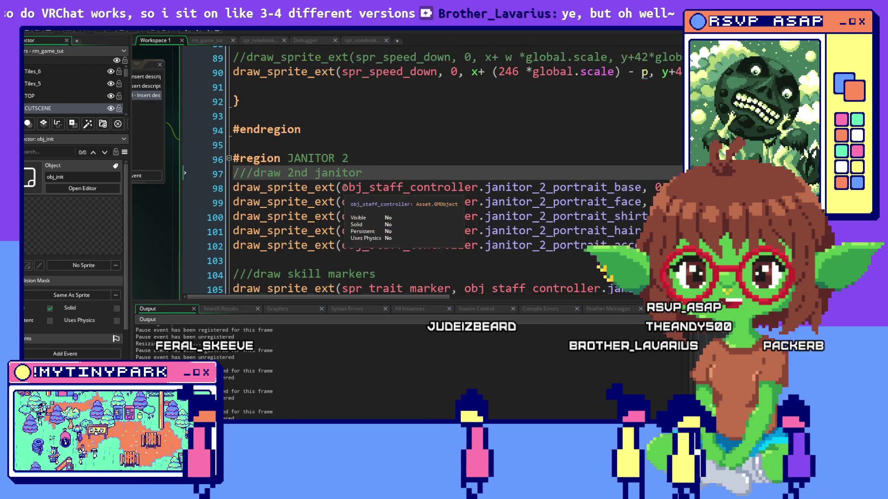
click(228, 158)
scroll(493, 225, up, 2)
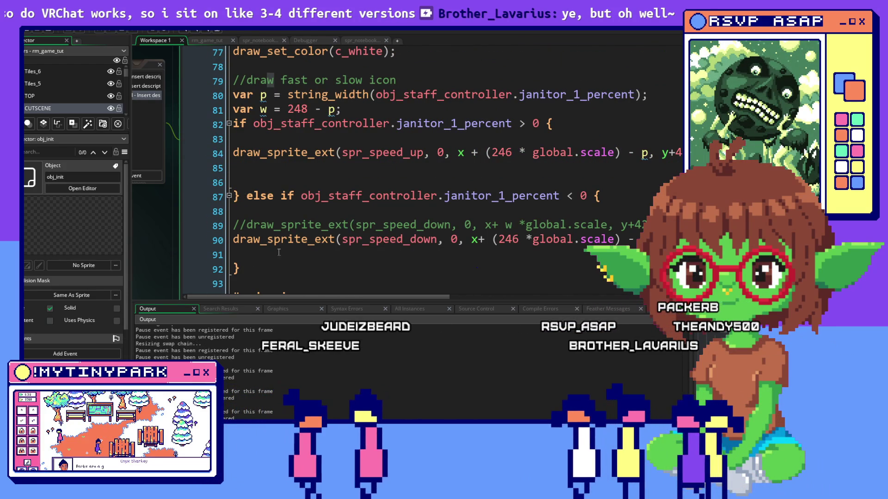
scroll(365, 238, down, 2)
drag(233, 215, 256, 224)
scroll(239, 194, up, 2)
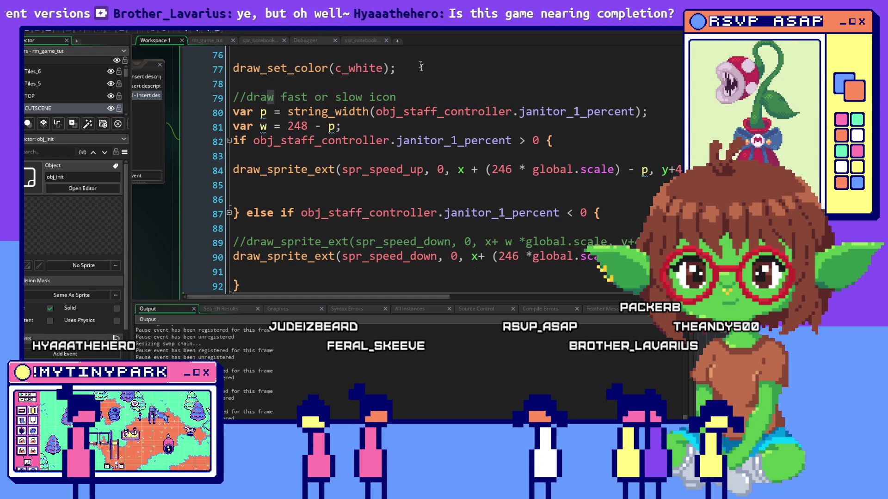
drag(426, 64, 183, 68)
key(ctrl+c)
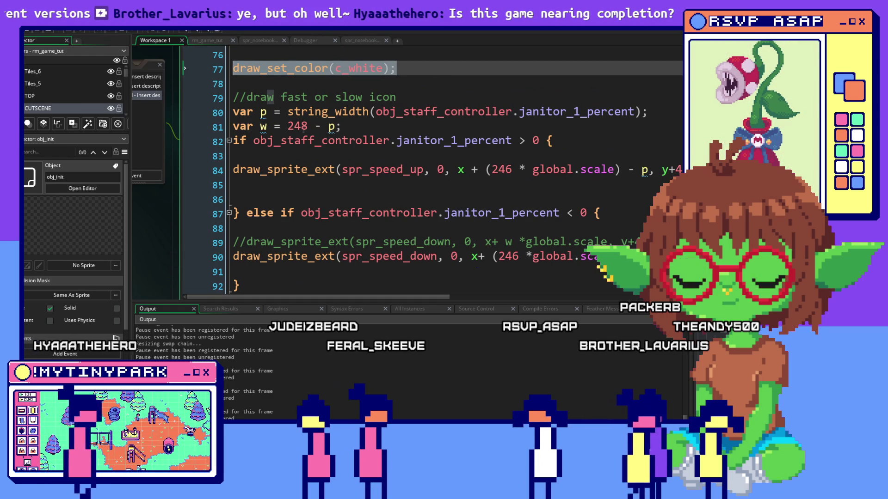
Paste draw_set_color(c_white) below the #endregion line
scroll(258, 212, down, 2)
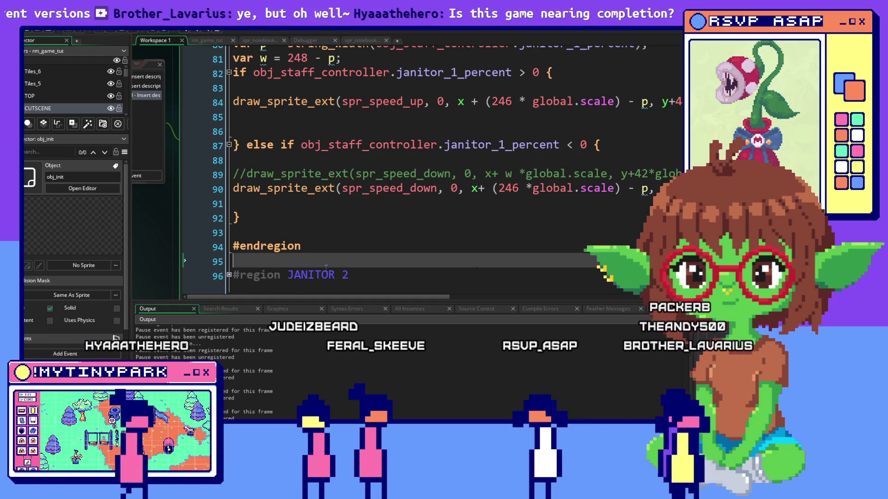
key(ctrl+v)
click(357, 245)
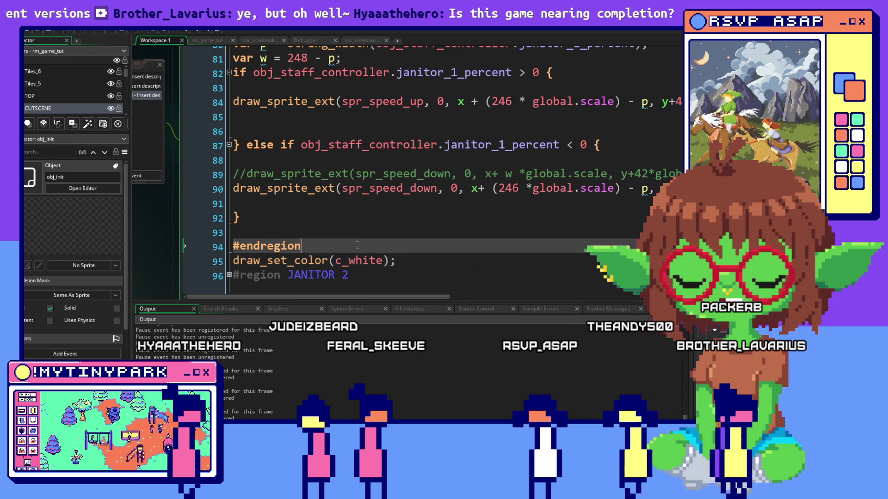
scroll(351, 240, up, 3)
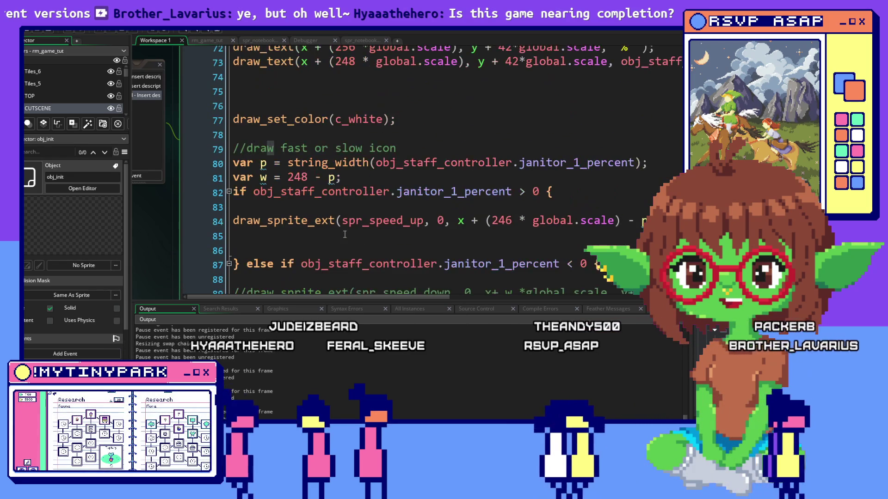
scroll(345, 234, up, 3)
Add 'if obj_staff_controller.janitor_1_speed != 0 {' above the speed-percentage drawing code
click(318, 140)
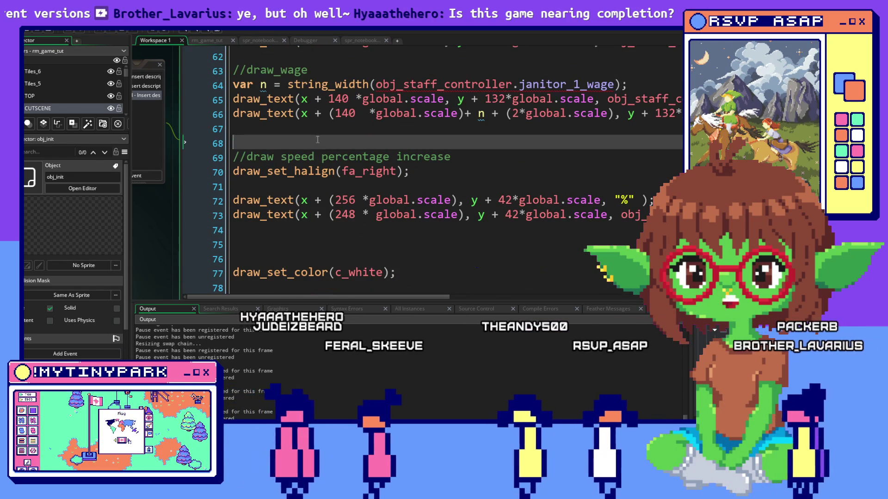
key(Return)
key(Return)
text(if)
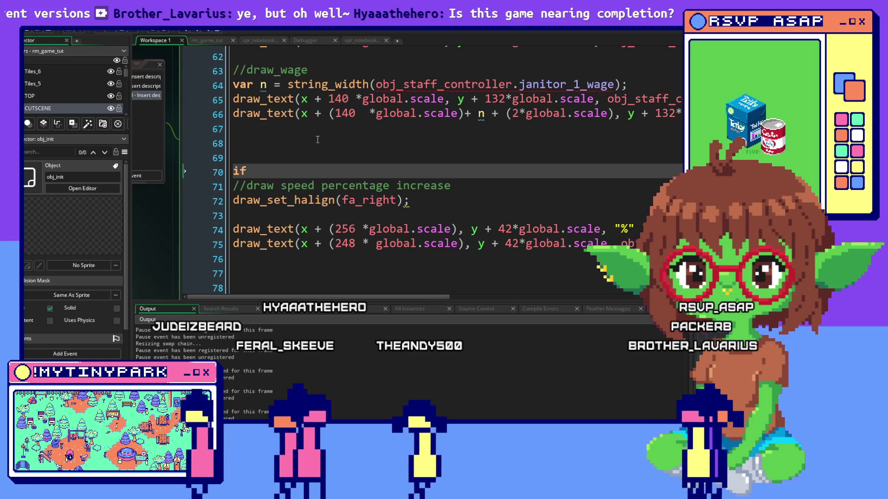
text( janit)
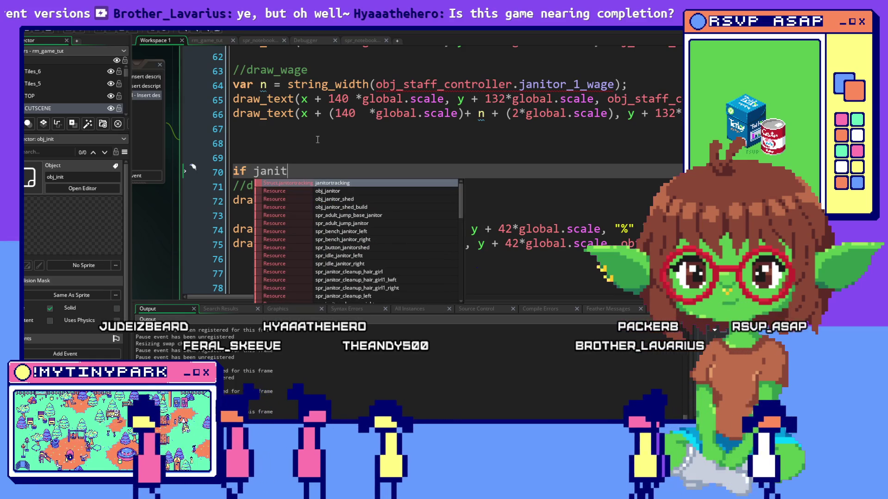
key(BackSpace)
key(BackSpace)
key(BackSpace)
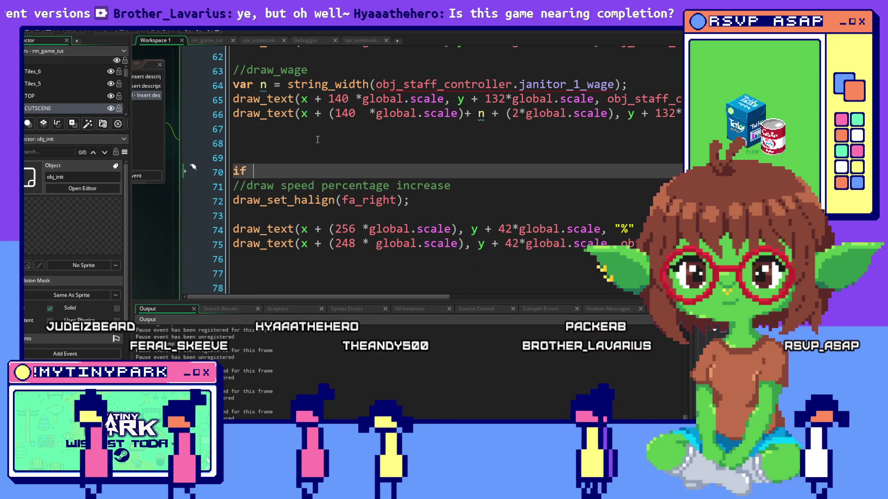
text(obj)
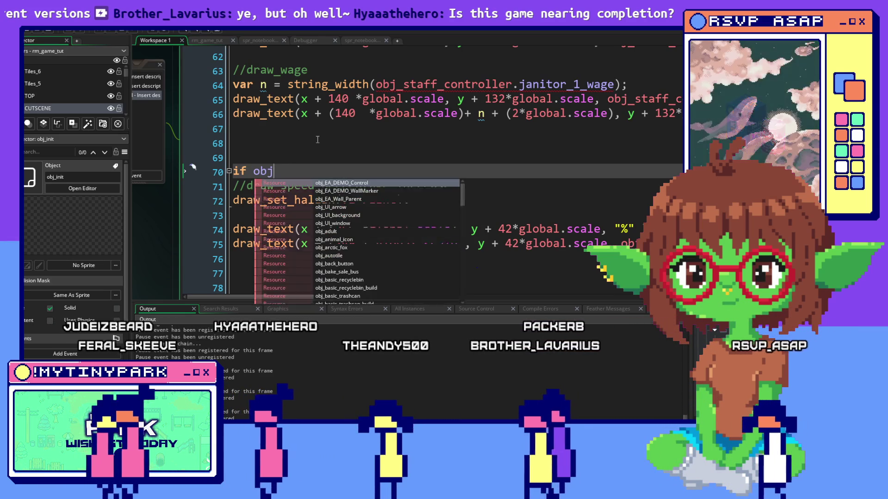
text(_stad)
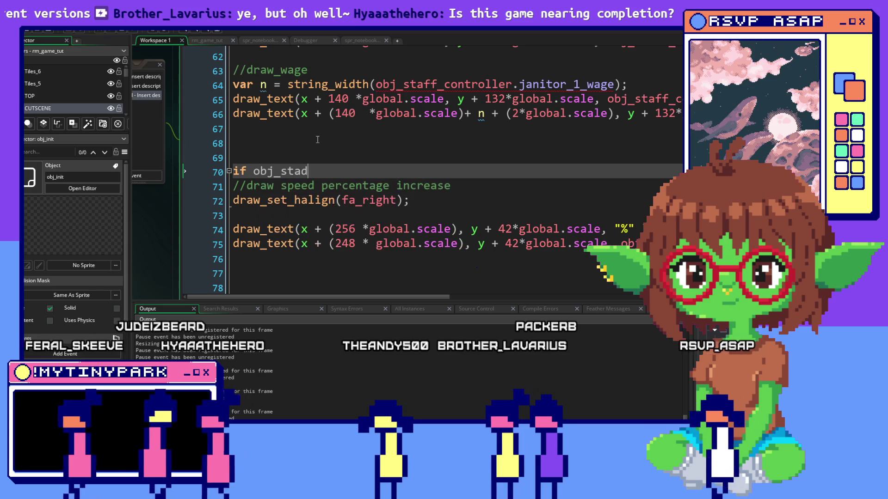
key(BackSpace)
text(ff_contro)
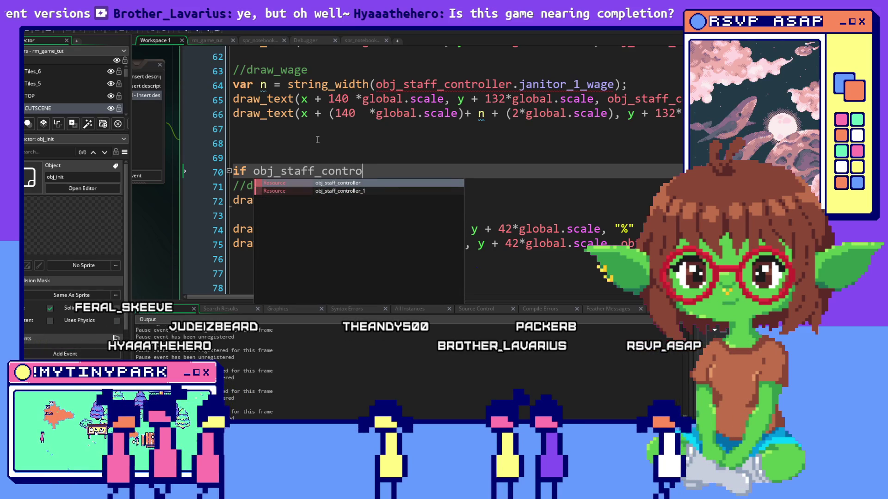
text(ller.)
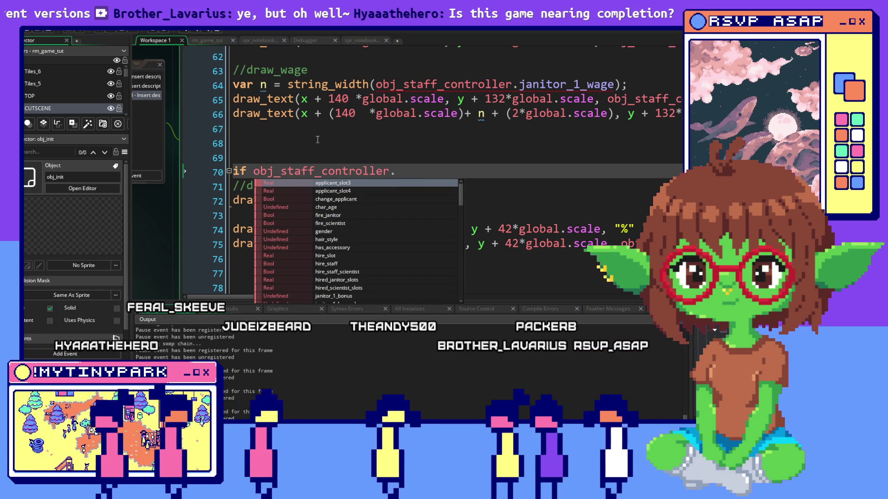
text(janitor_1)
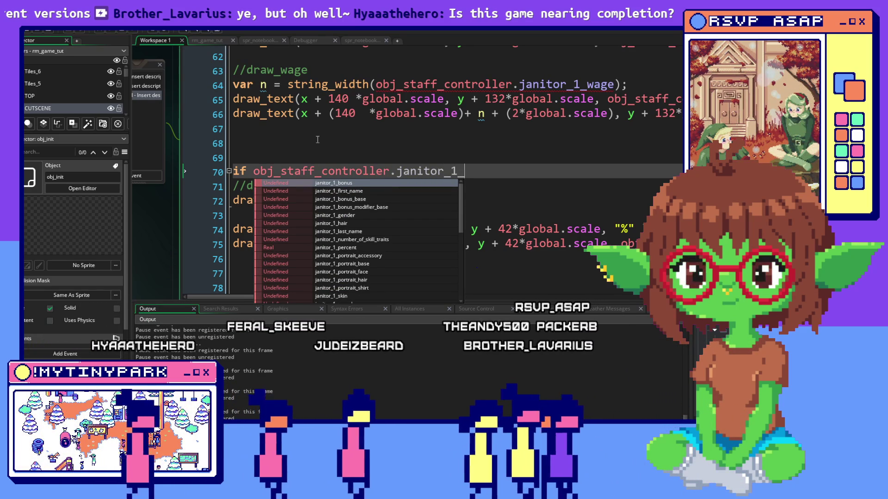
text(_)
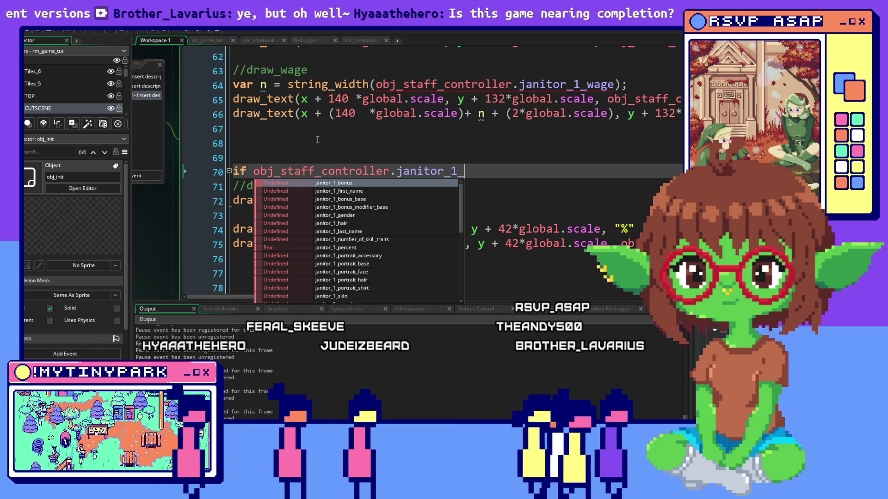
text(s)
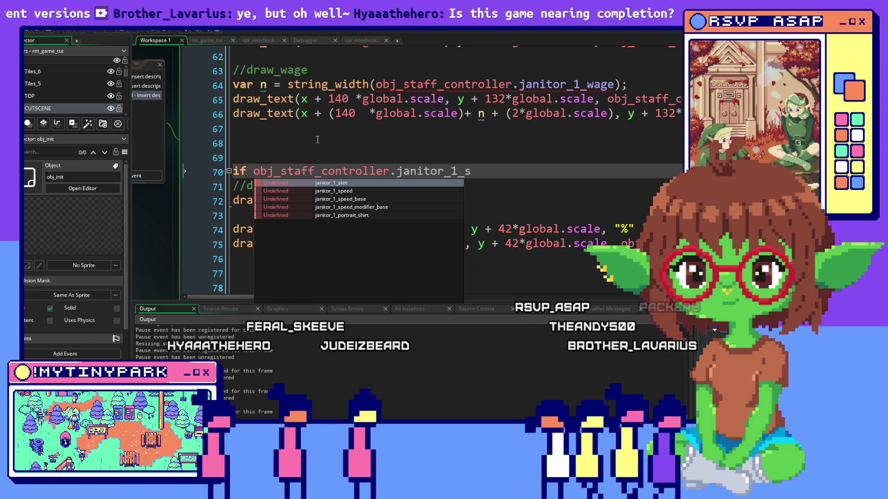
text(p)
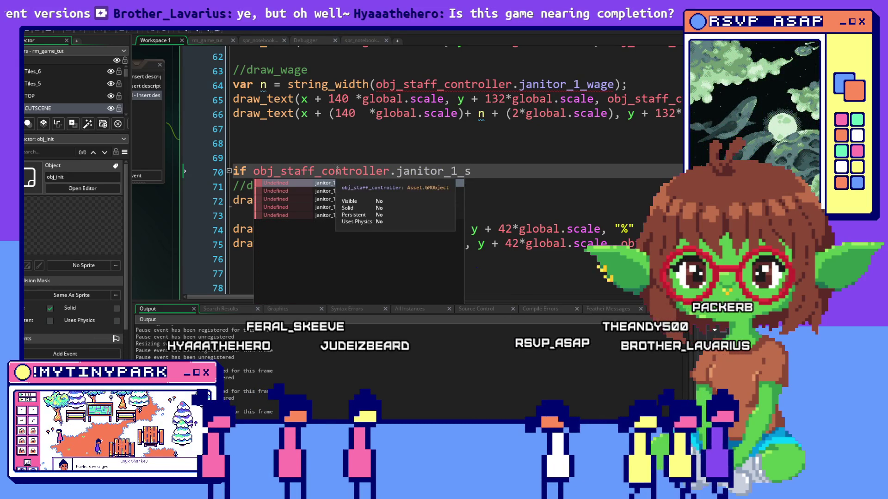
key(Return)
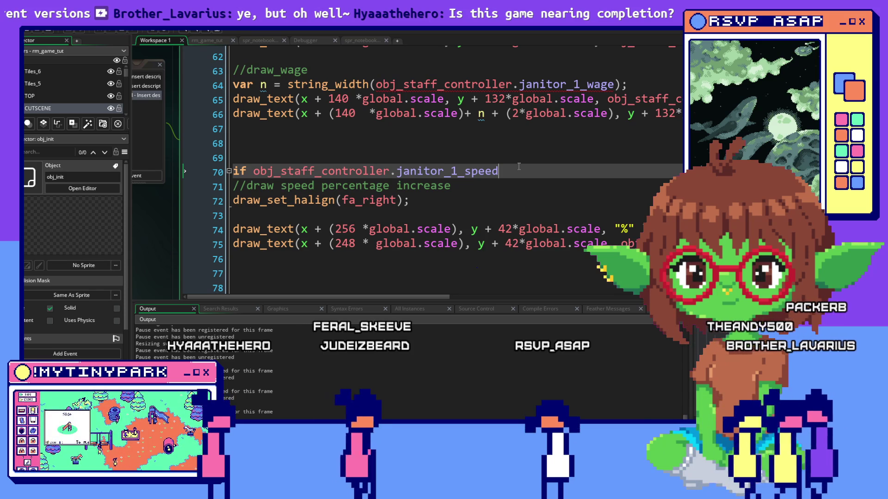
scroll(519, 167, down, 1)
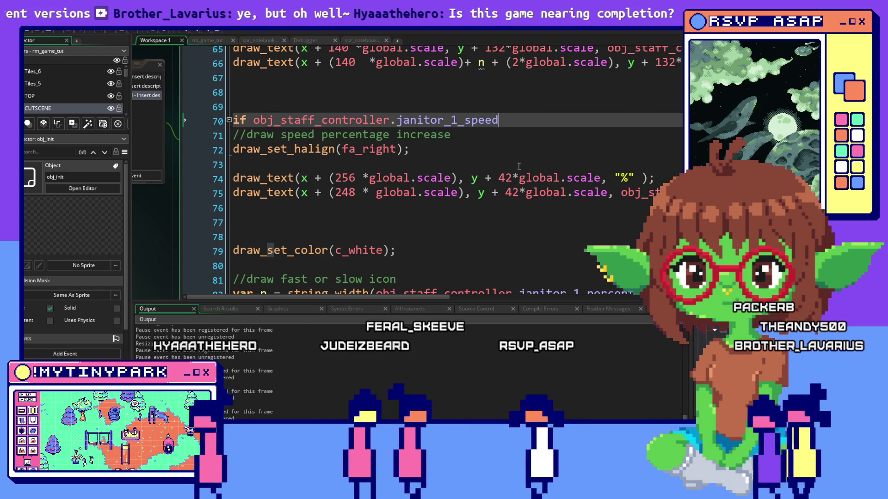
scroll(518, 167, down, 1)
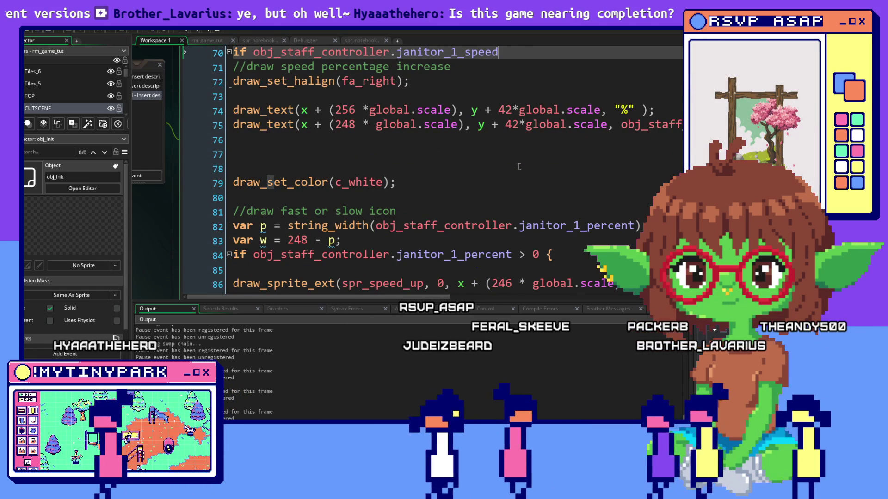
scroll(518, 167, up, 1)
text( != )
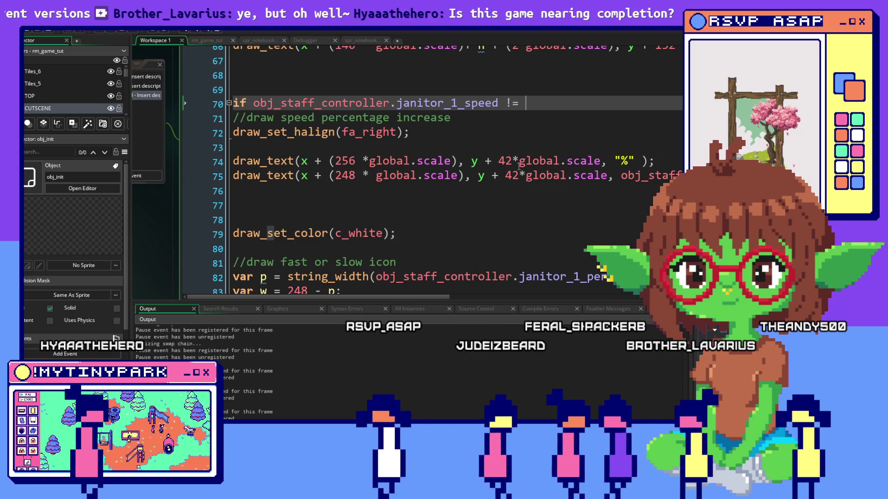
text(0 {)
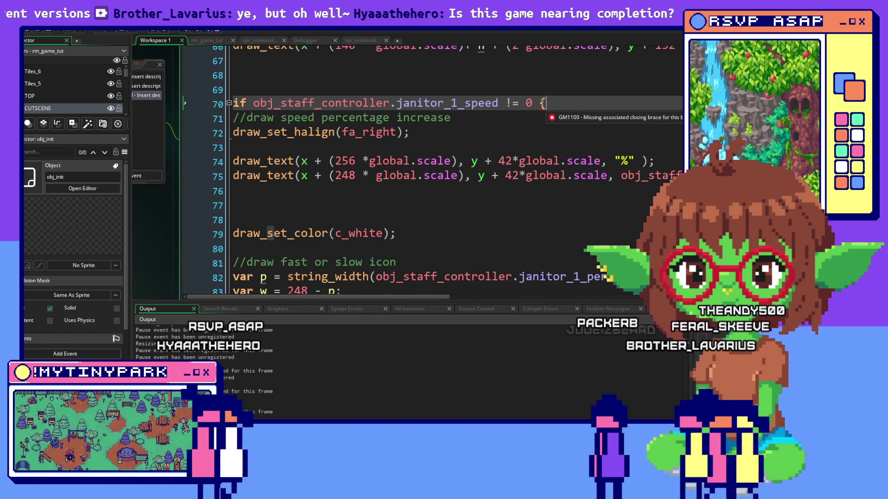
Find the icon block's closing brace above #endregion and check the new condition on line 70
scroll(546, 103, down, 4)
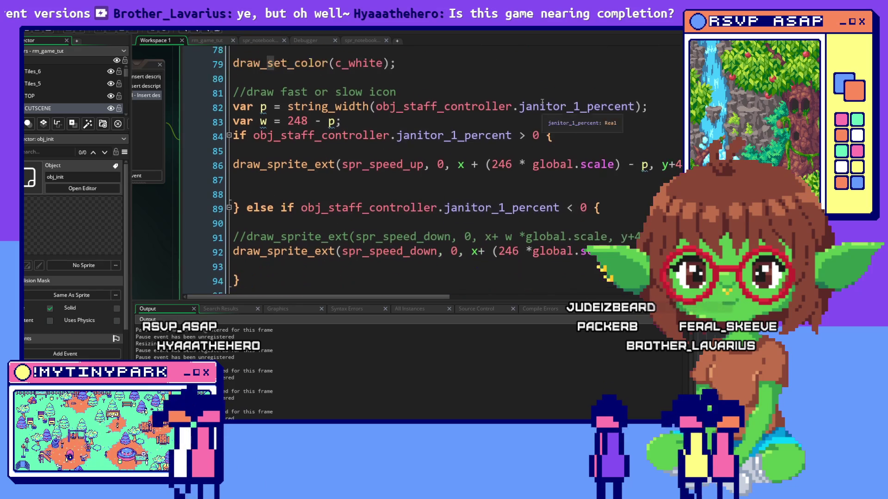
scroll(542, 101, down, 1)
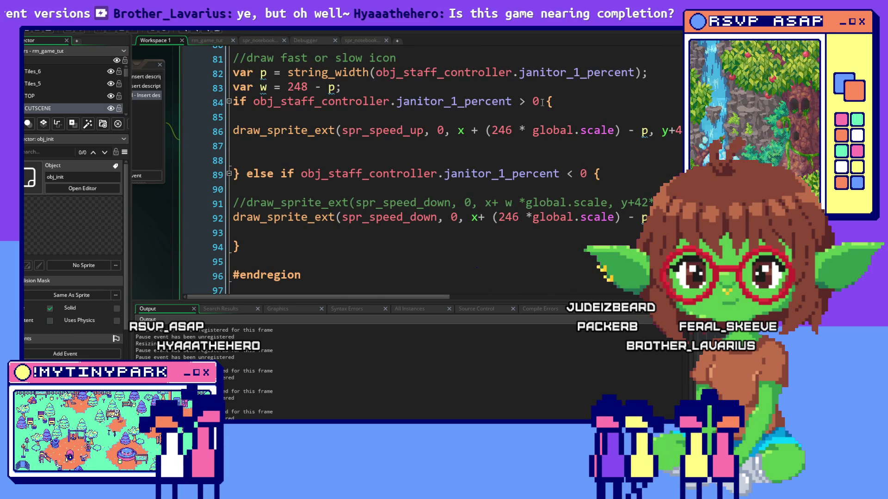
click(251, 259)
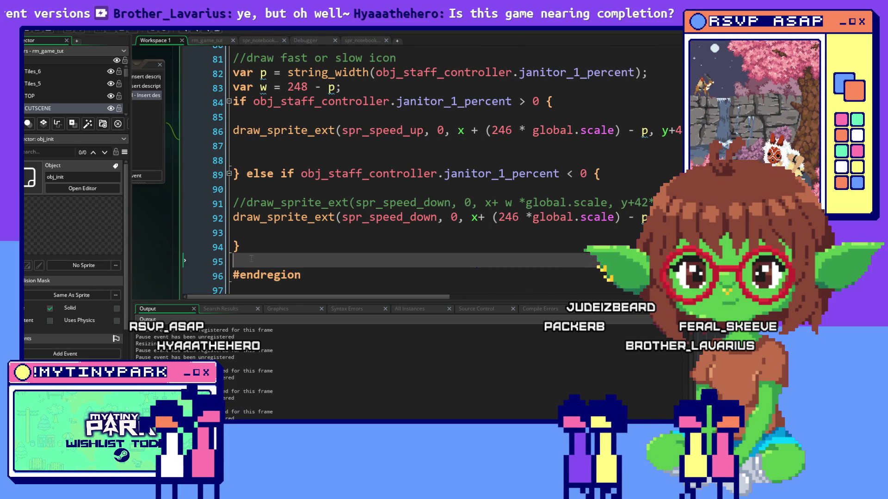
text(})
key(Up)
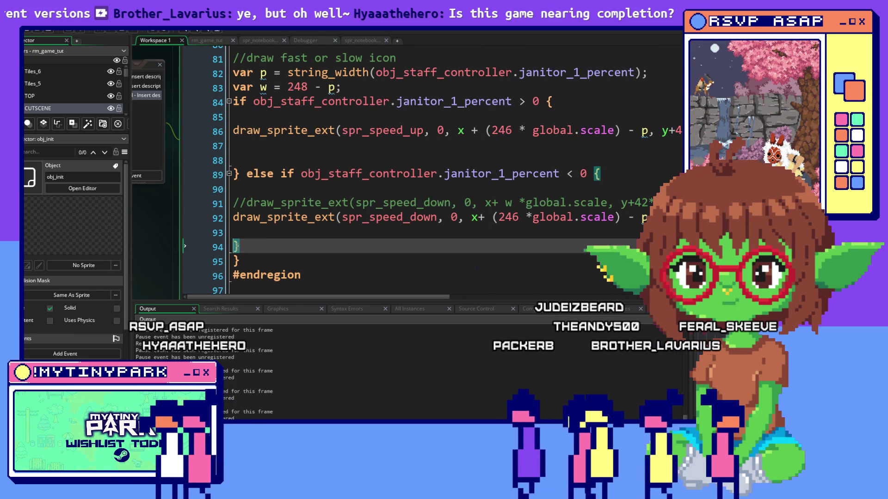
scroll(413, 211, up, 5)
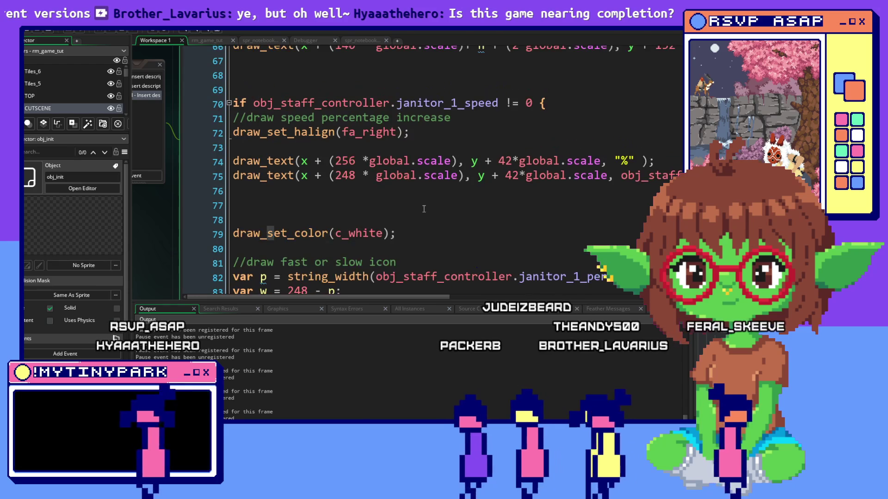
scroll(424, 209, up, 1)
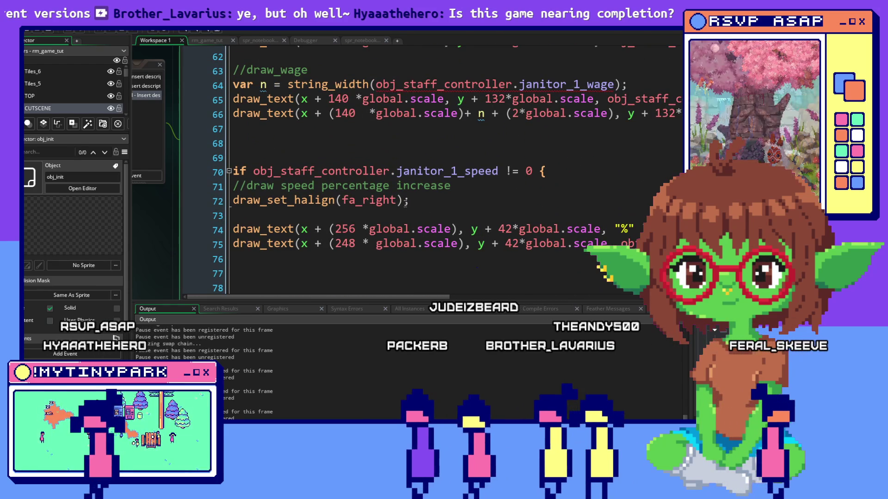
click(505, 171)
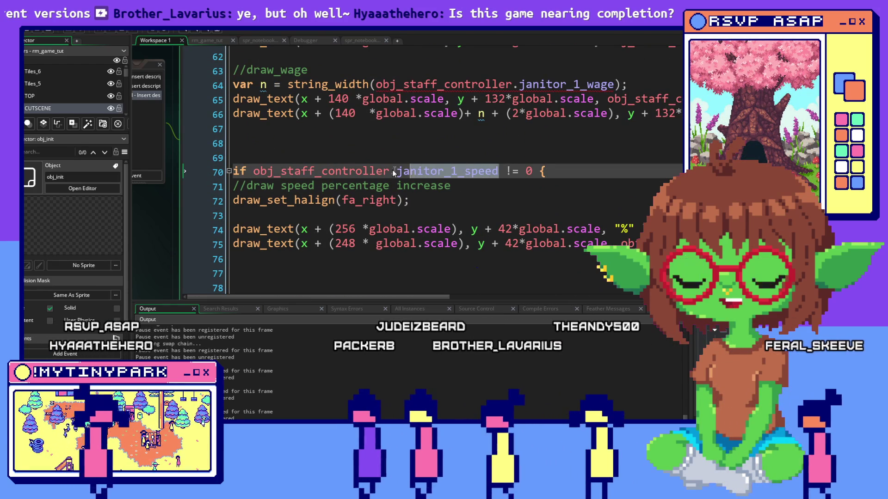
Review the code after the alignment call down to the speed icon block
click(268, 215)
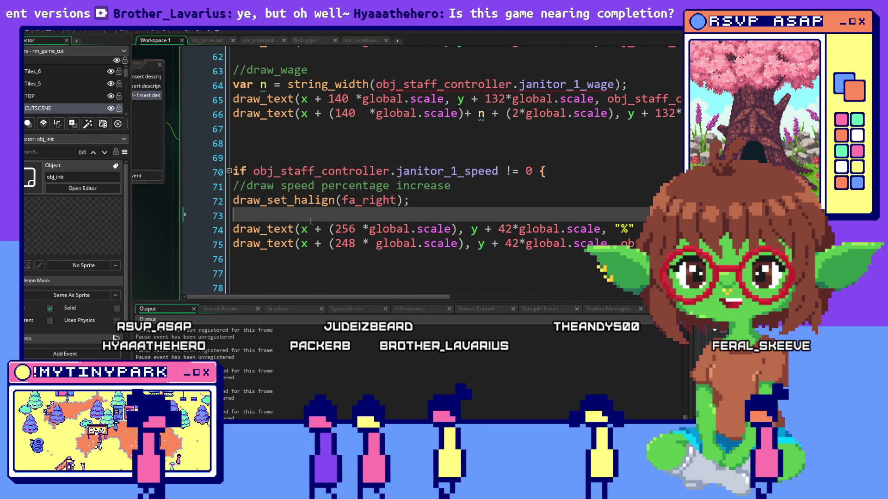
scroll(269, 184, down, 2)
scroll(269, 183, down, 7)
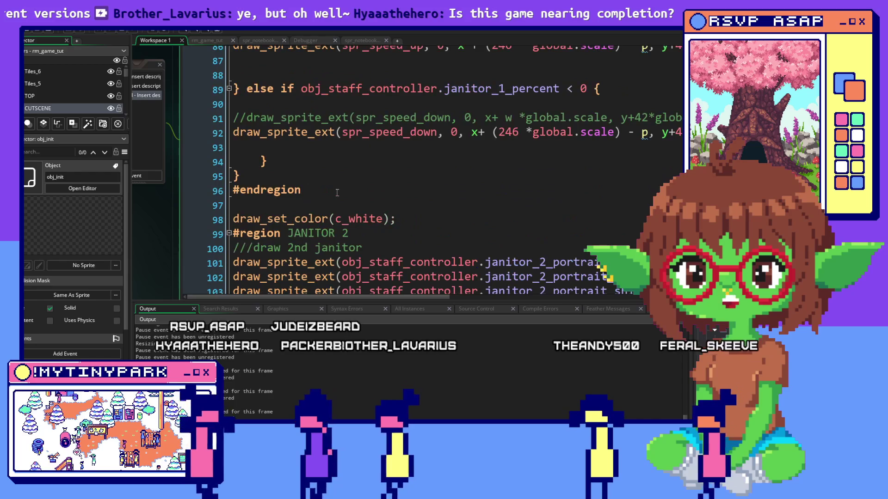
scroll(337, 193, up, 5)
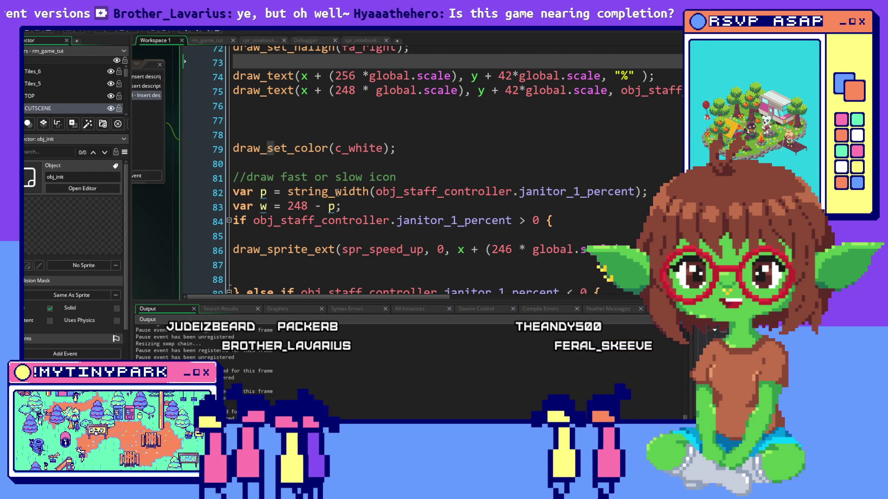
scroll(337, 192, up, 3)
scroll(337, 193, down, 7)
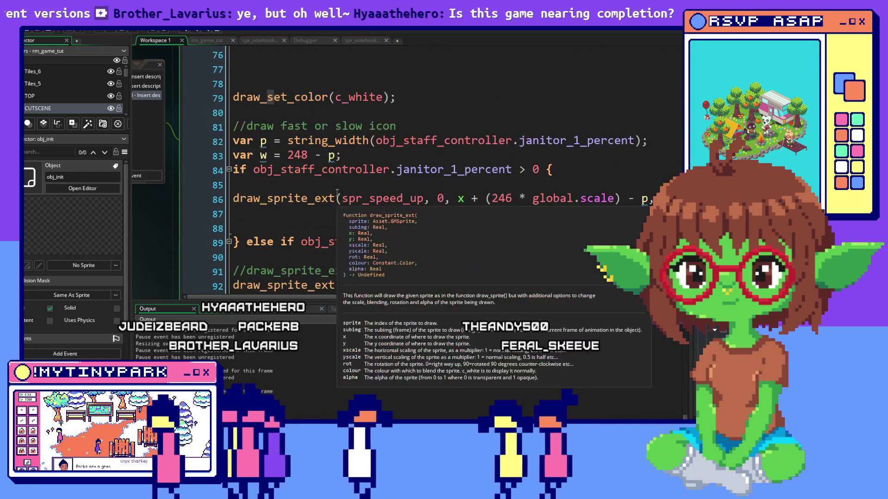
scroll(337, 193, down, 1)
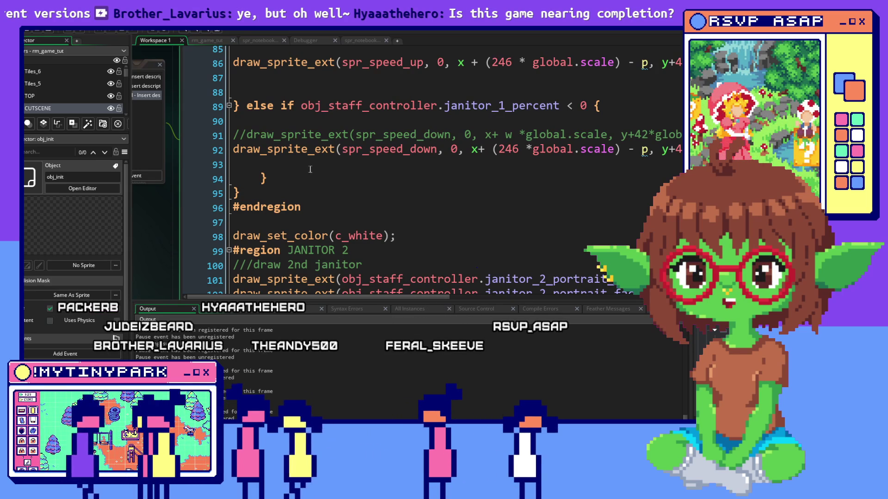
key(alt+Tab)
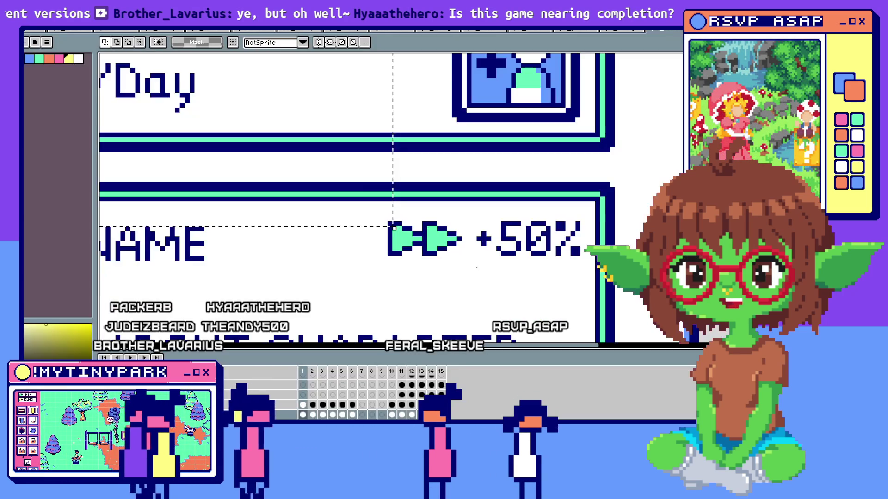
Check the mockup's name row with its +50% speed badge, then return to the Draw GUI code
key(alt+Tab)
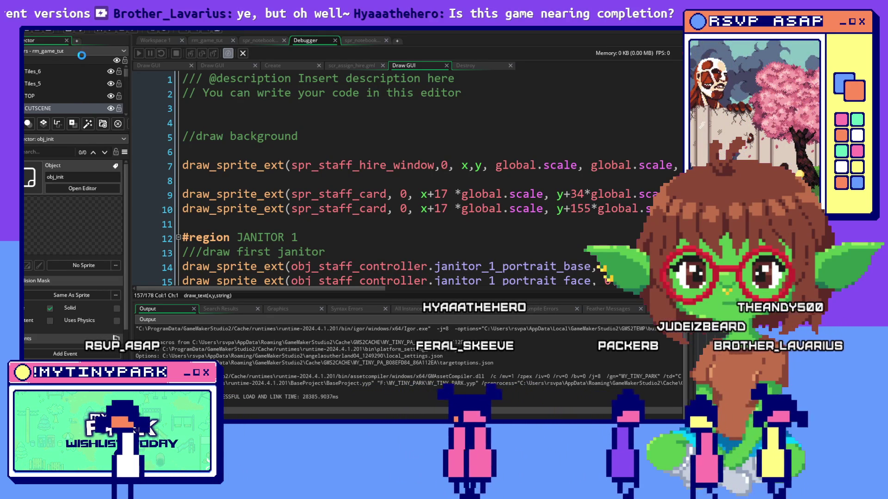
Insert blank lines after the //draw_wage spr_coin call, just above draw_set_halign(fa_left)
scroll(439, 168, down, 3)
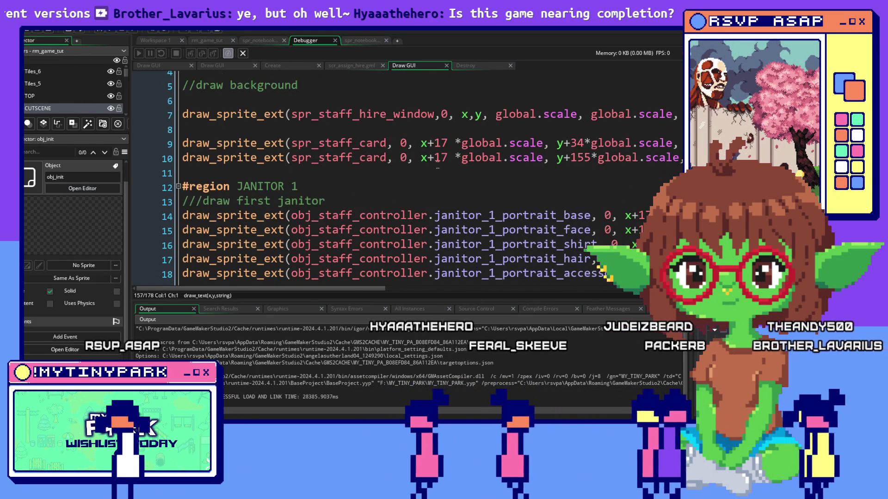
scroll(438, 167, up, 1)
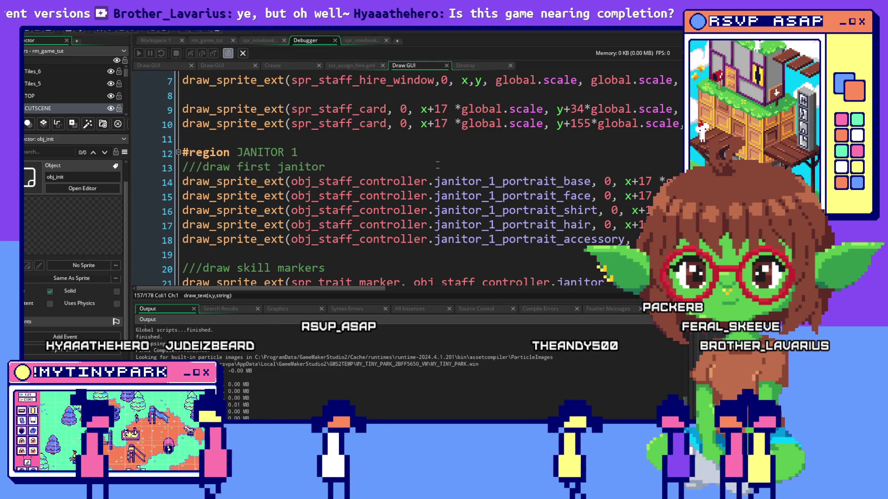
scroll(415, 140, down, 1)
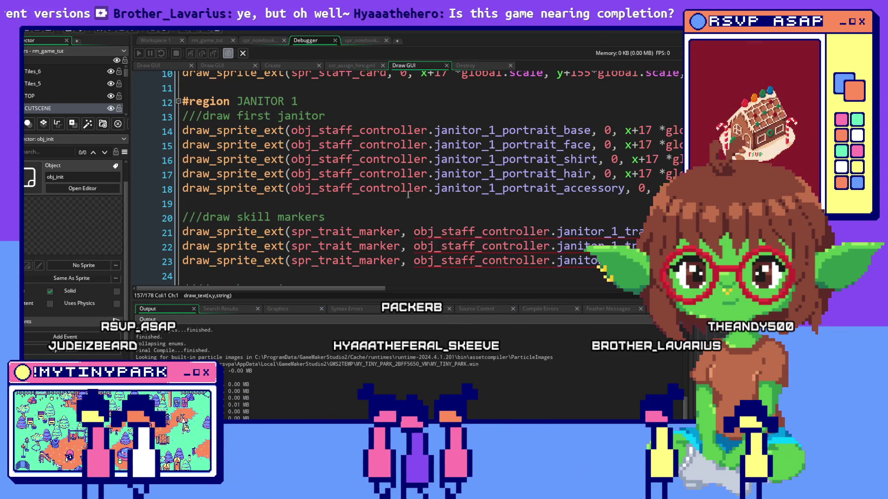
scroll(350, 218, down, 4)
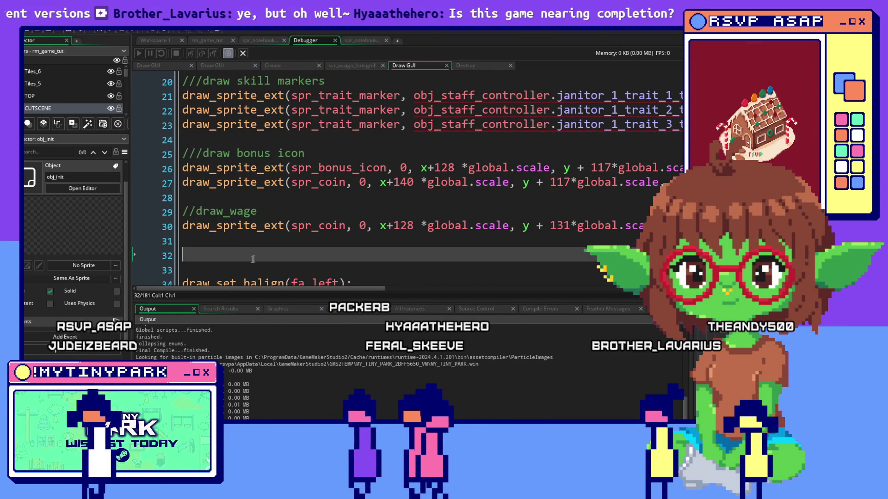
scroll(244, 250, up, 4)
scroll(244, 250, up, 1)
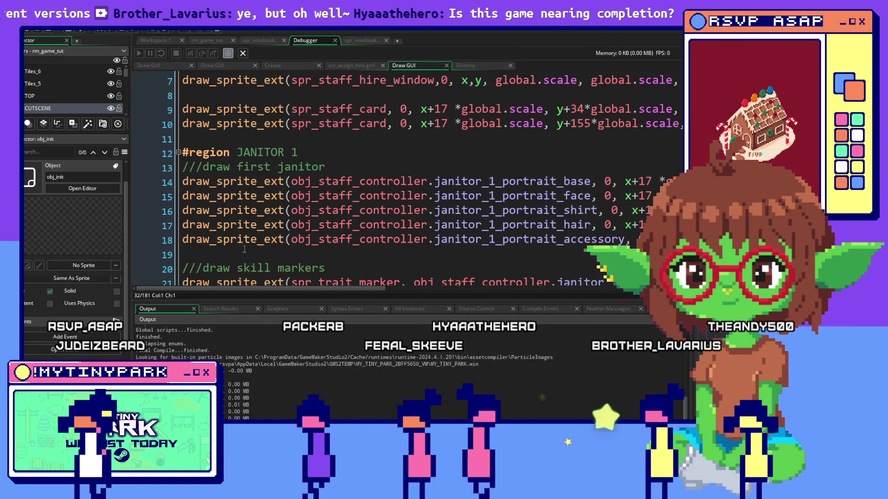
mouse_move(357, 201)
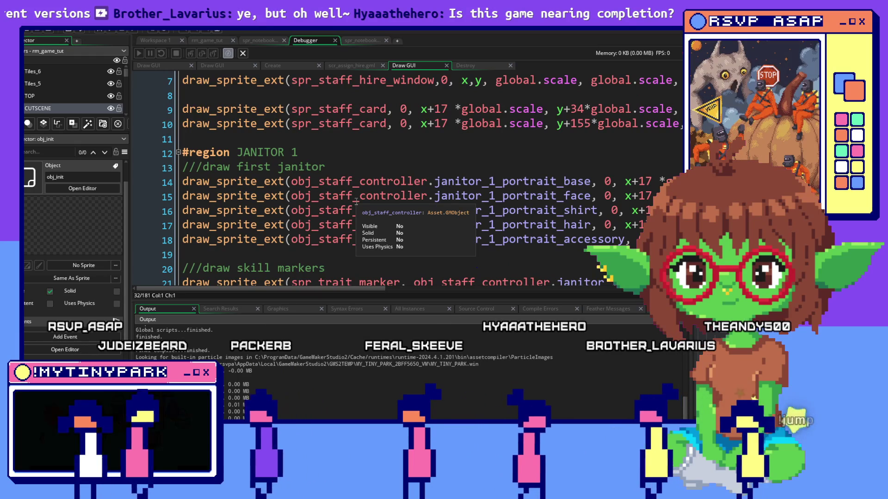
scroll(356, 201, up, 2)
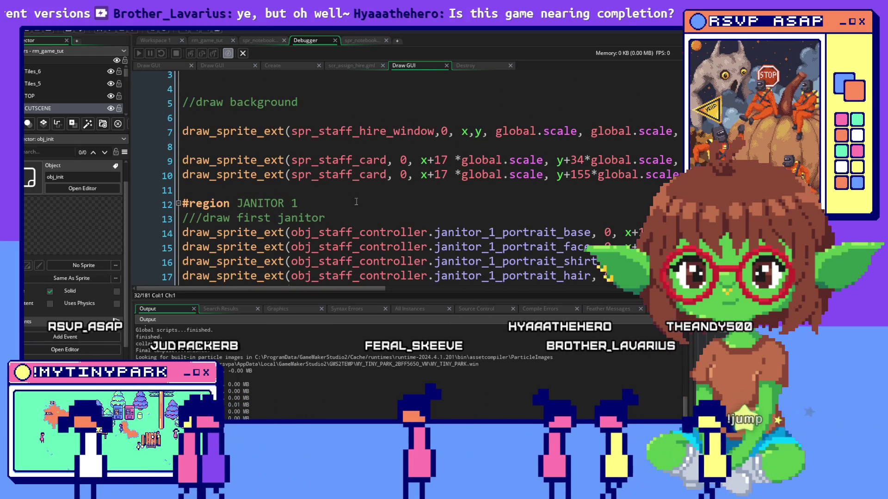
scroll(356, 201, up, 1)
click(389, 203)
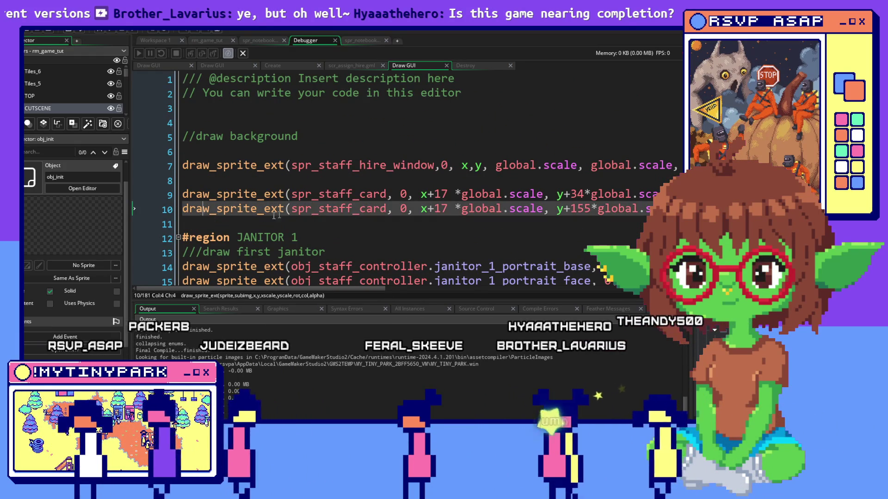
click(396, 129)
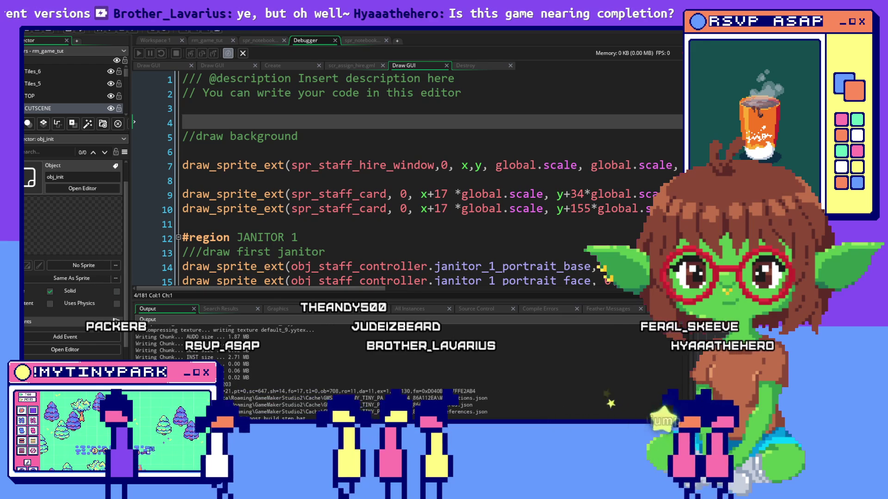
Check the janitor card mockup against the Draw GUI drawing code
scroll(400, 238, down, 10)
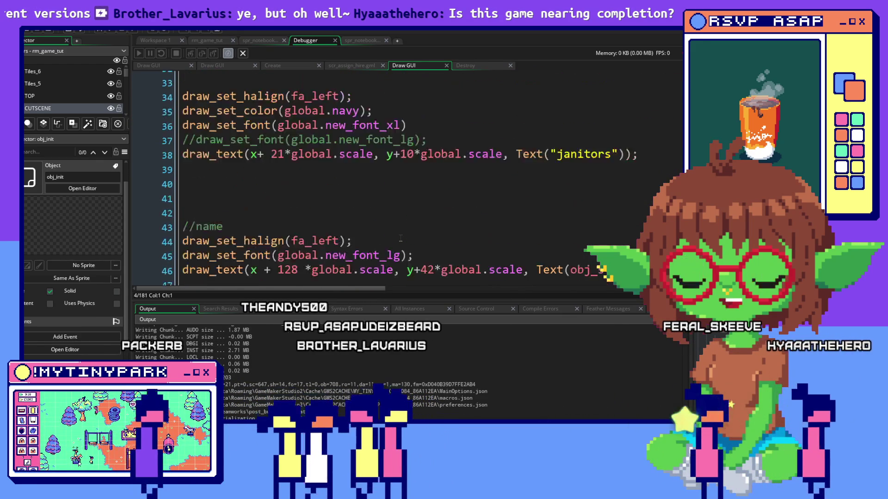
scroll(401, 238, up, 10)
scroll(400, 238, up, 2)
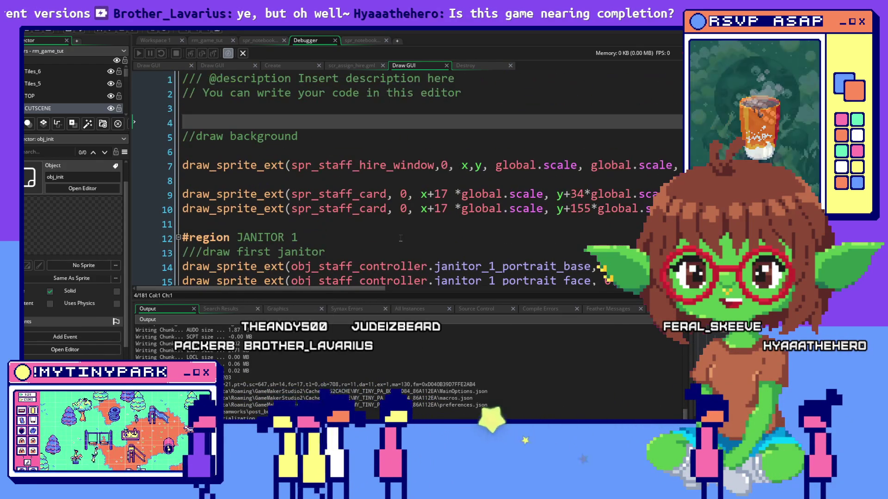
scroll(400, 238, down, 4)
key(alt+Tab)
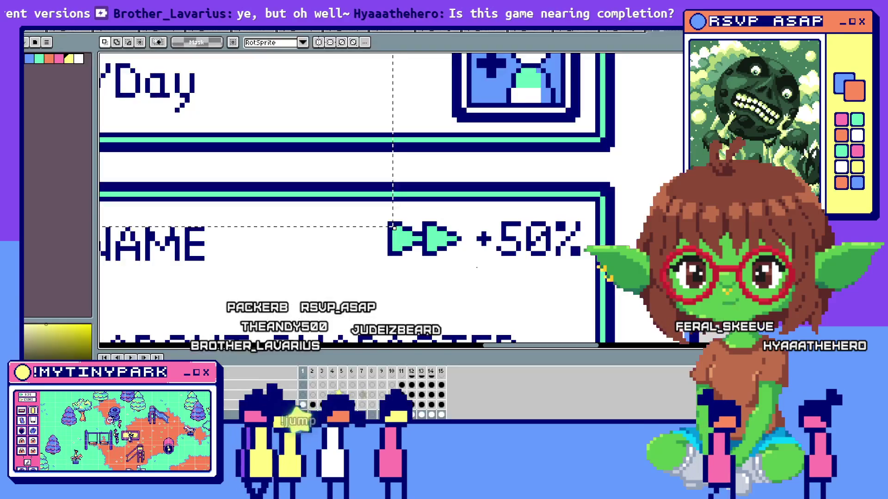
key(alt+Tab)
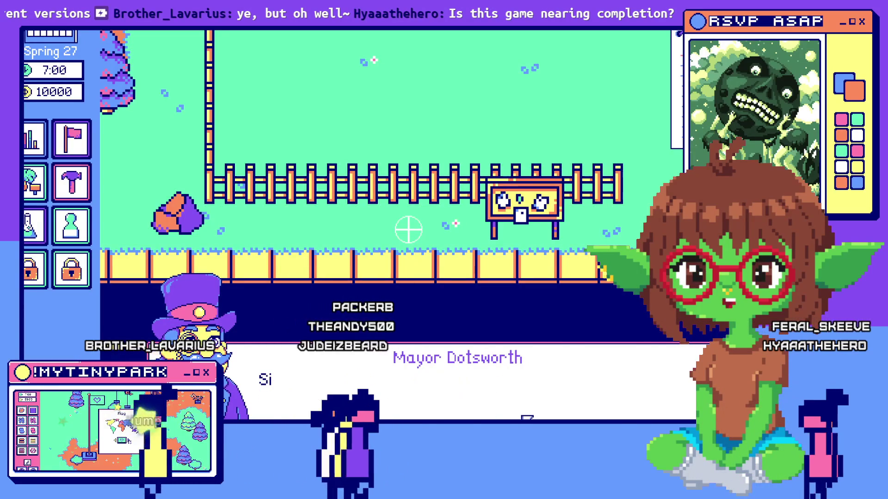
Skip the Mayor's dialogue in My Tiny Park and compare the Janitors panel with the mockup
click(408, 229)
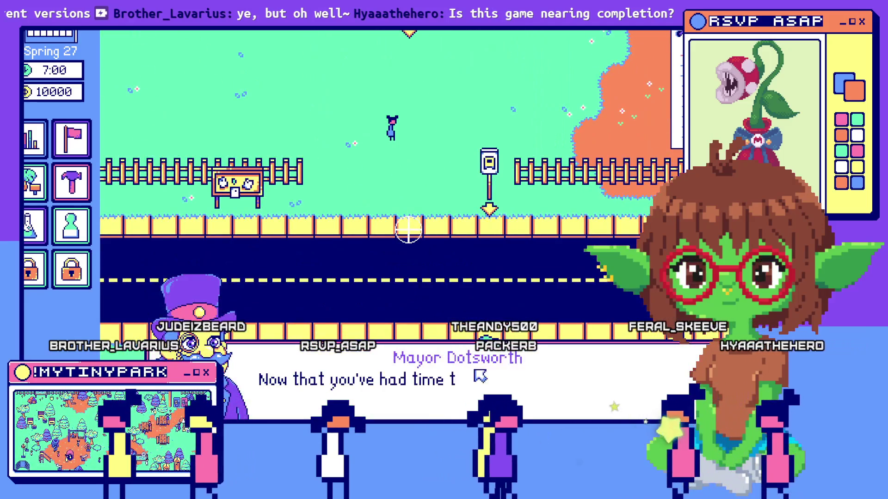
click(408, 230)
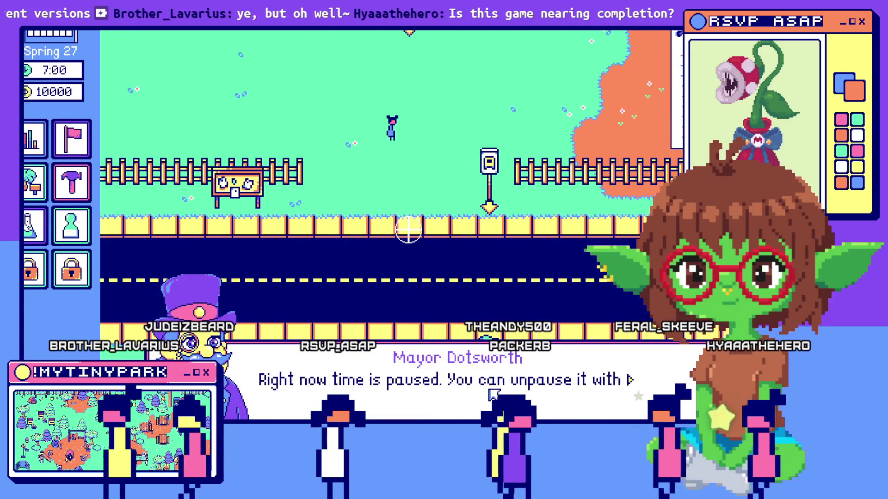
click(408, 230)
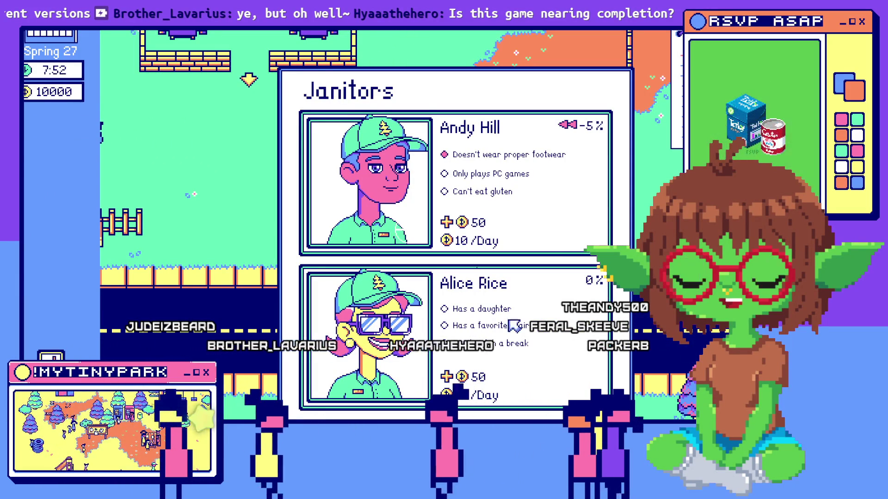
key(alt+Tab)
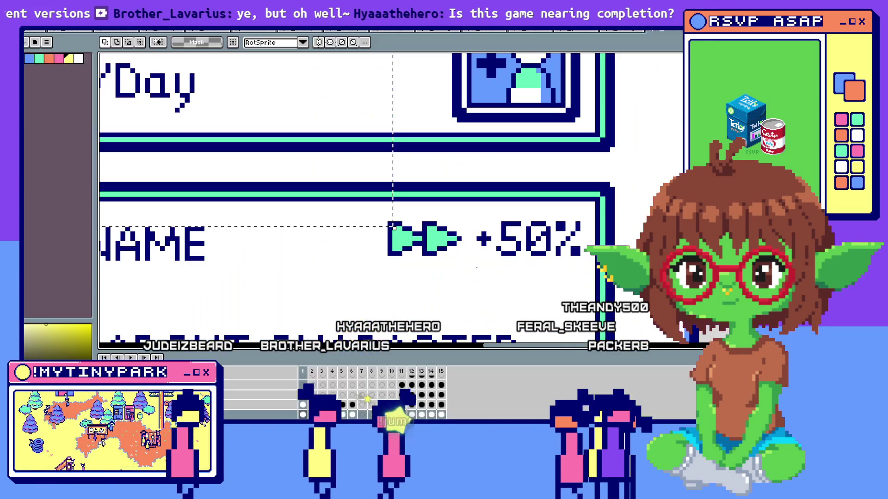
key(alt+Tab)
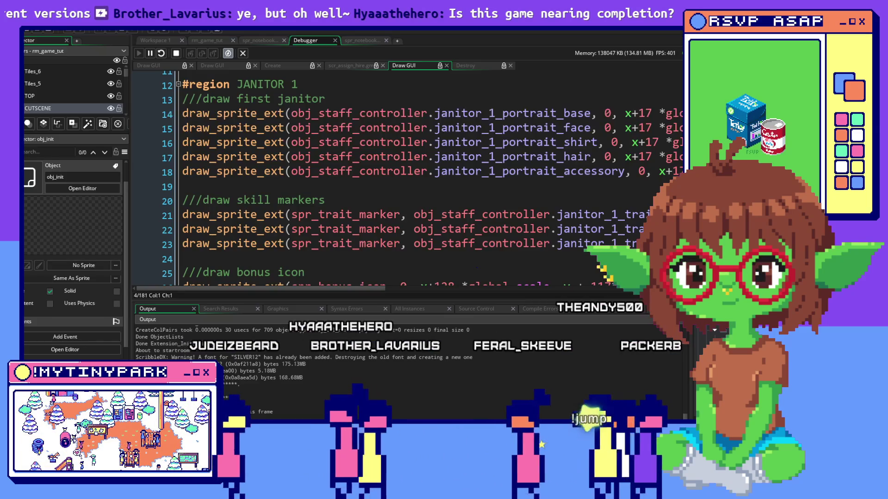
Bring up obj_staff_hire's Draw GUI code at the janitor_1_speed != 0 check on line 70
scroll(393, 185, down, 5)
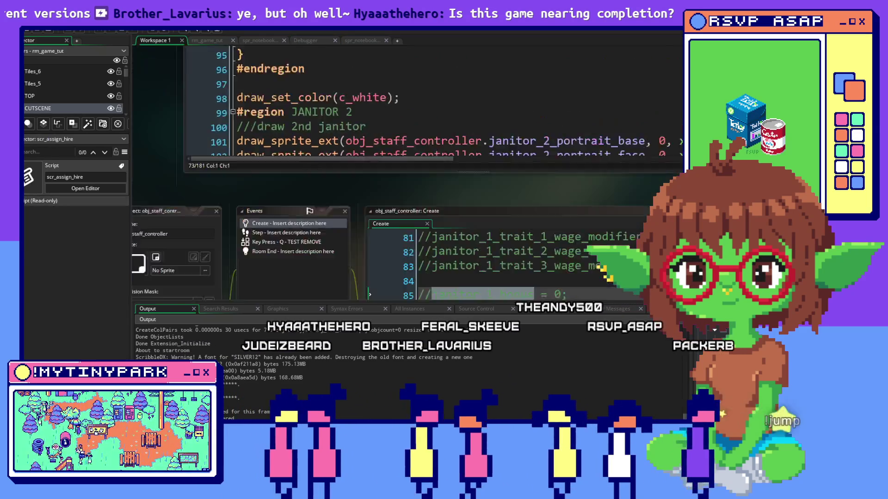
click(154, 40)
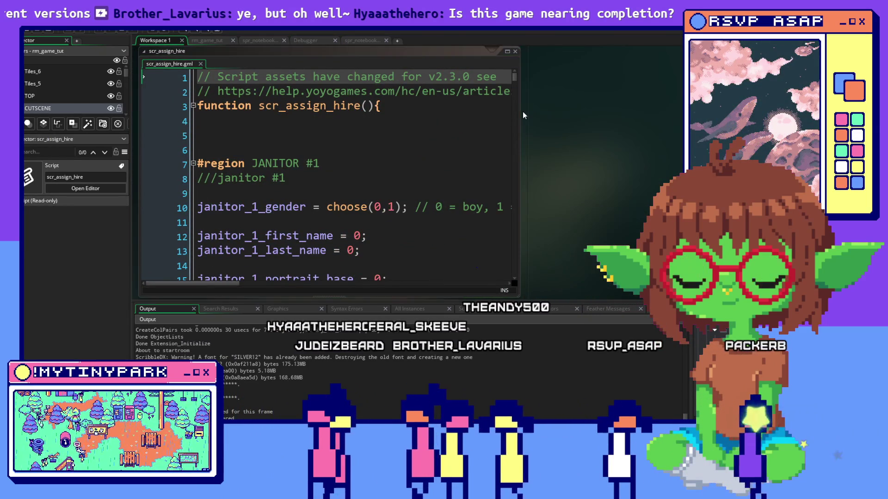
drag(537, 121, 570, 122)
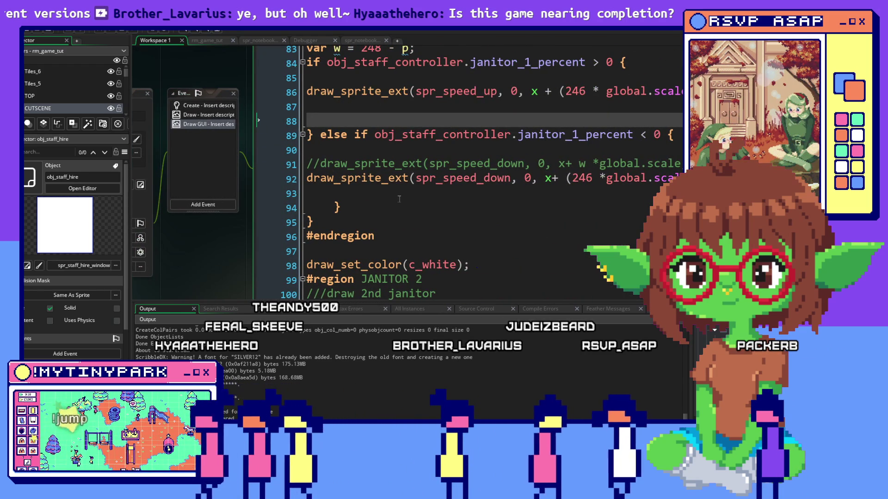
scroll(399, 199, up, 3)
scroll(399, 199, down, 1)
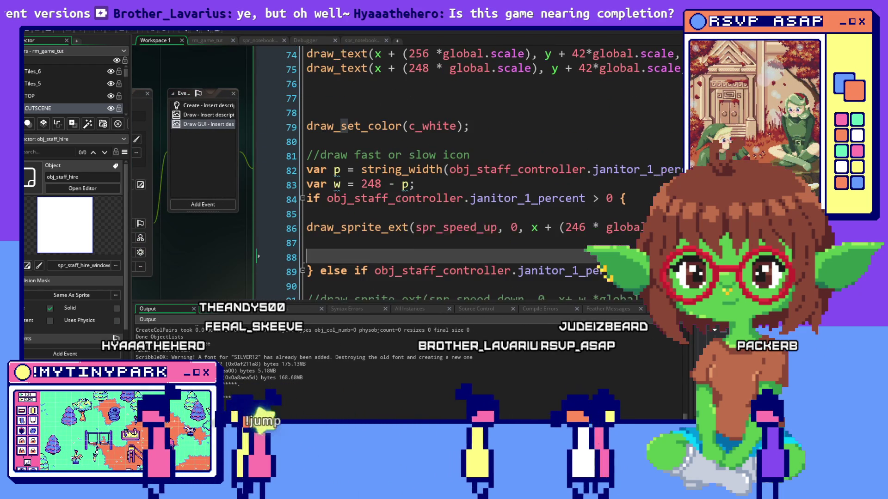
click(473, 185)
scroll(473, 185, up, 3)
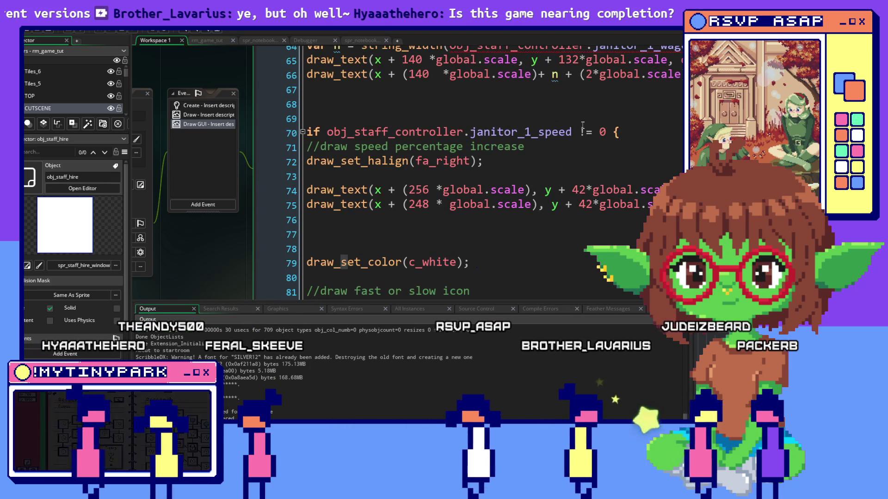
scroll(582, 126, down, 1)
scroll(582, 126, down, 1)
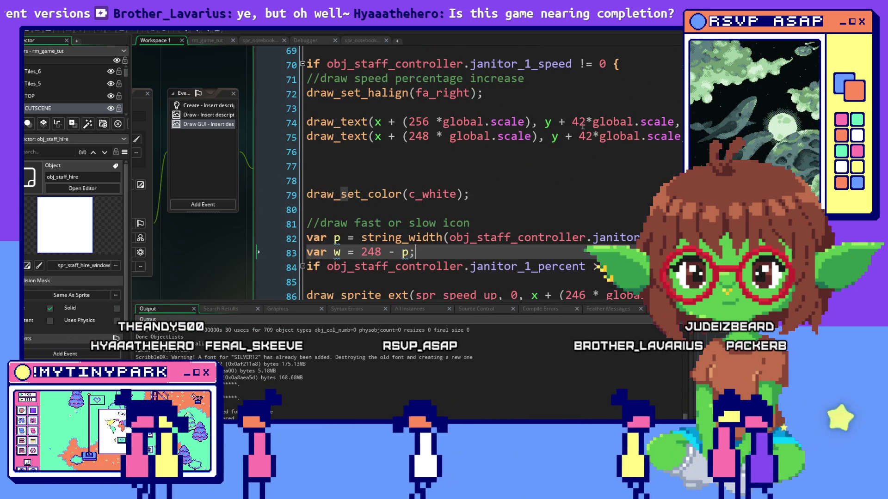
scroll(583, 126, up, 1)
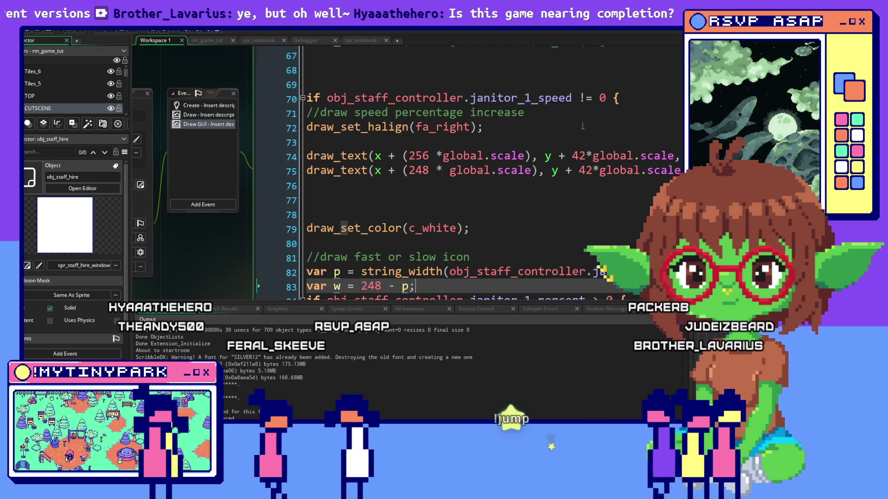
click(552, 97)
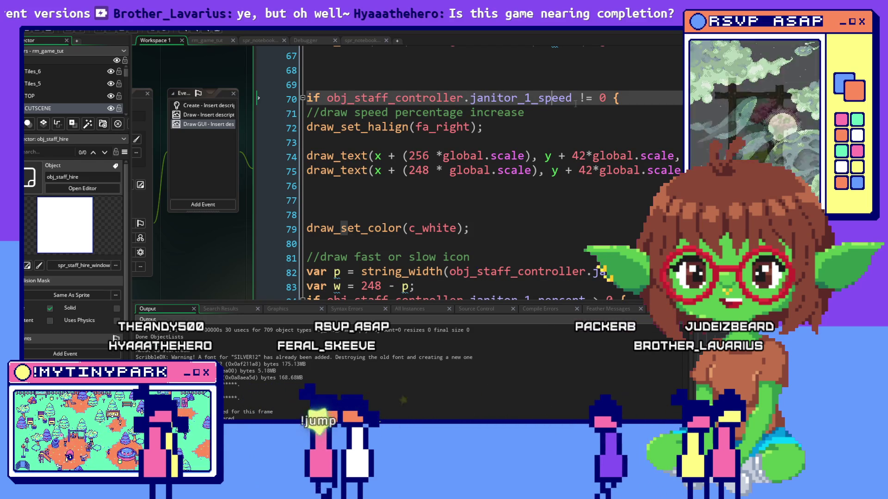
scroll(591, 157, up, 10)
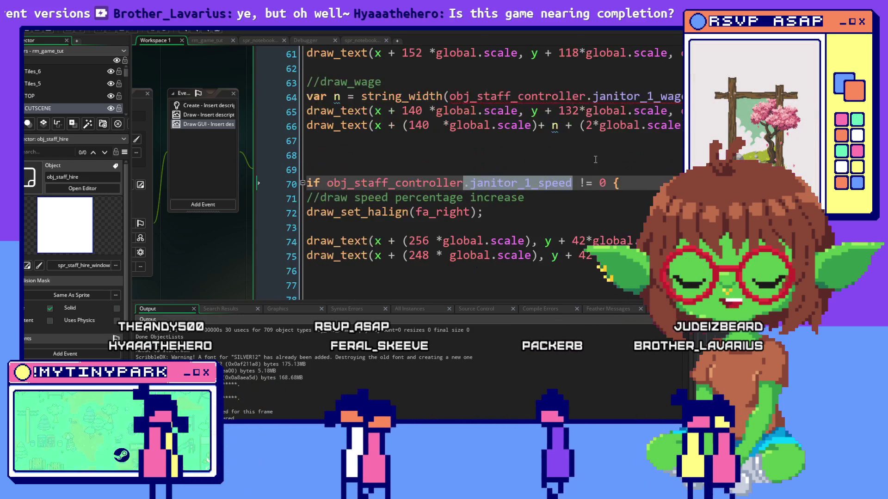
Look up what janitor_1_percent is before editing the line 70 check
scroll(592, 157, up, 9)
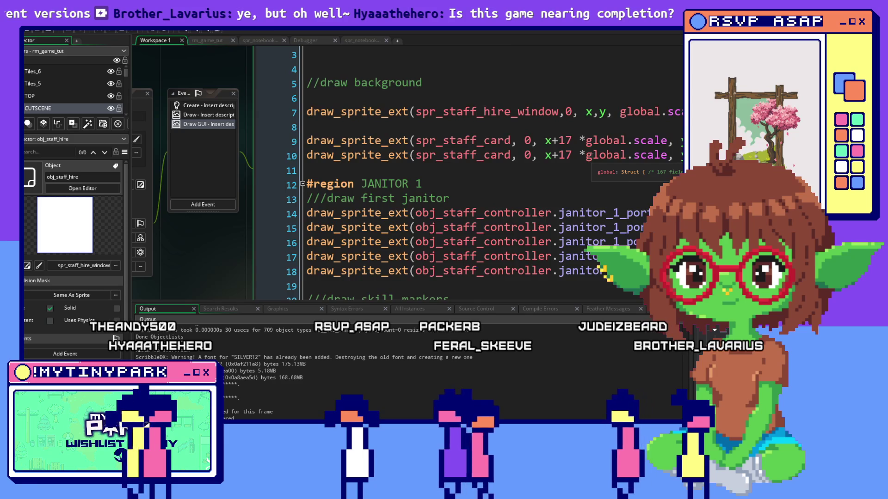
scroll(591, 157, down, 12)
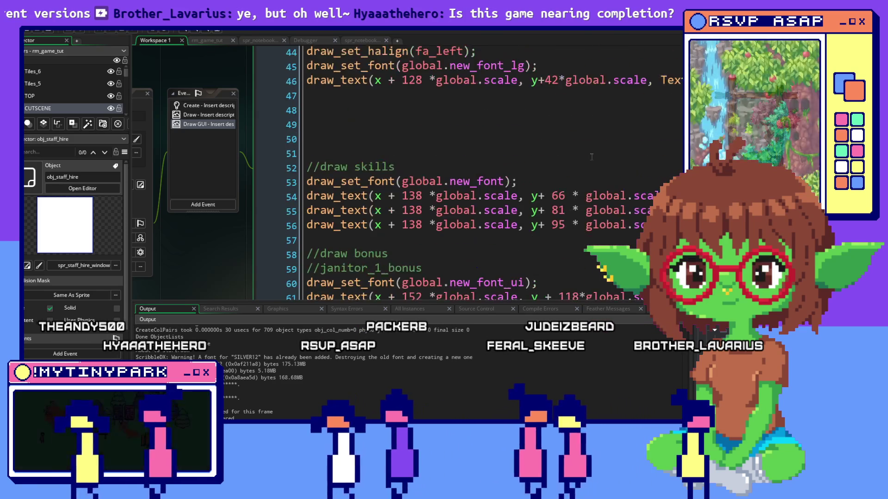
scroll(591, 157, down, 5)
scroll(565, 212, down, 1)
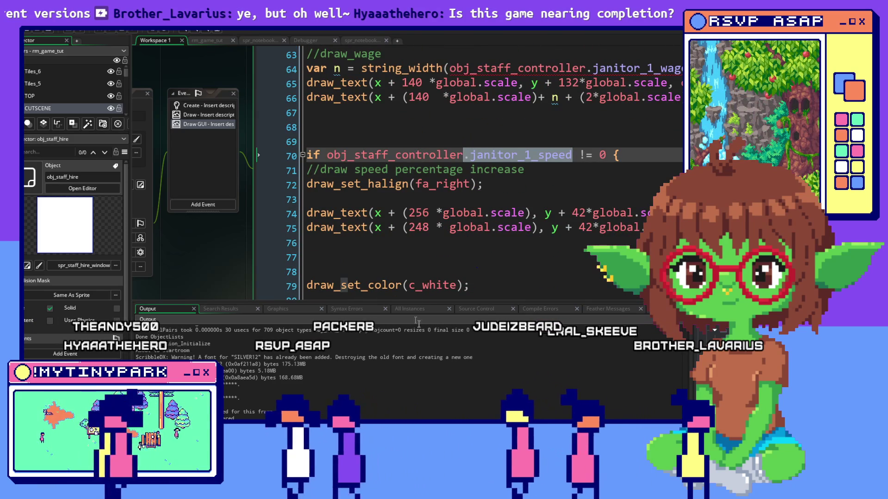
mouse_move(599, 228)
mouse_down()
mouse_move(666, 228)
mouse_move(575, 241)
mouse_up()
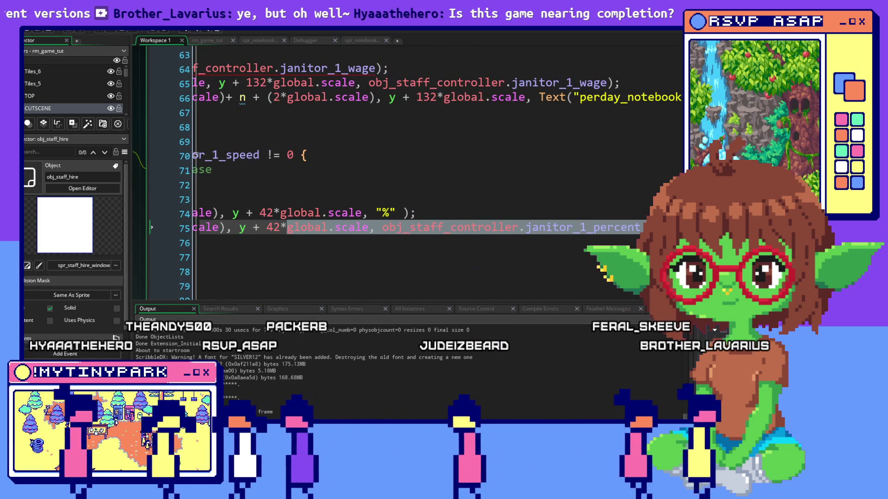
click(600, 227)
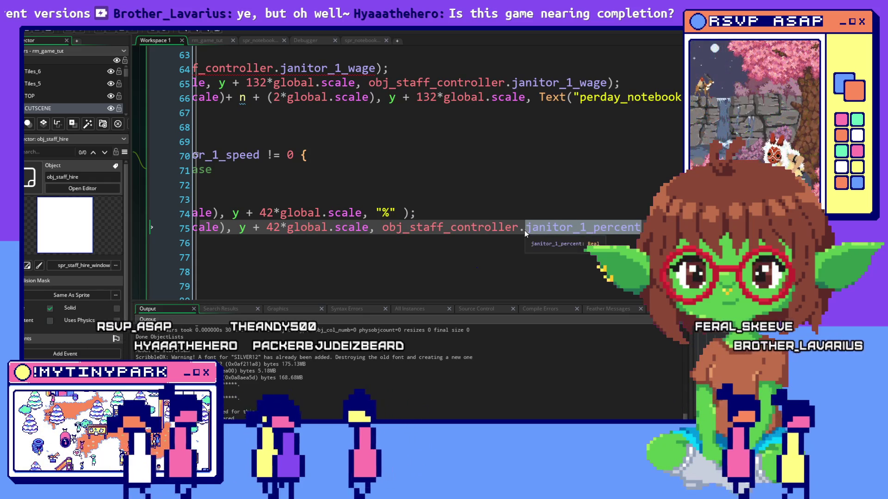
click(239, 155)
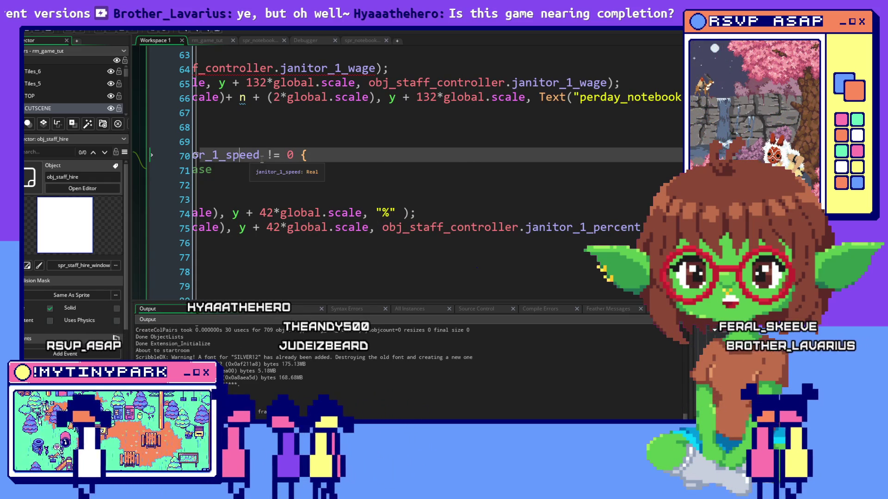
Change line 70 to test obj_staff_controller.janitor_1_percent != 0 instead of janitor_1_speed
drag(260, 155, 268, 155)
text(janitor_1_percent)
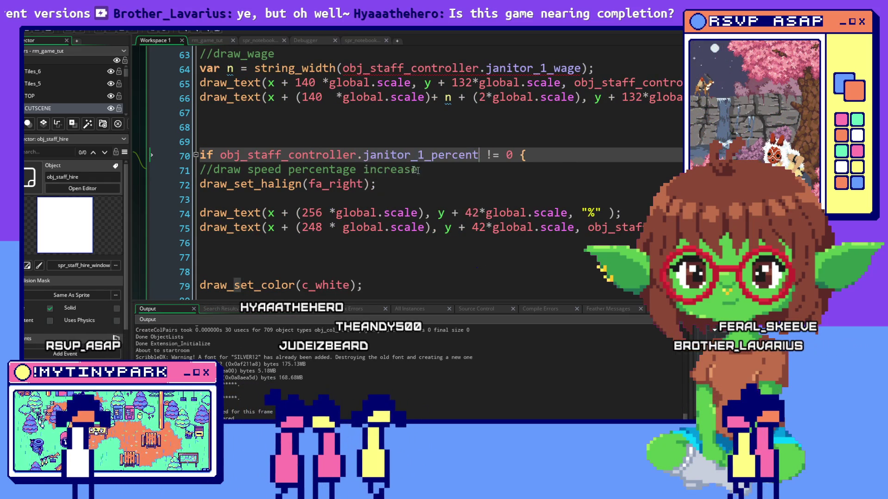
click(485, 165)
click(489, 151)
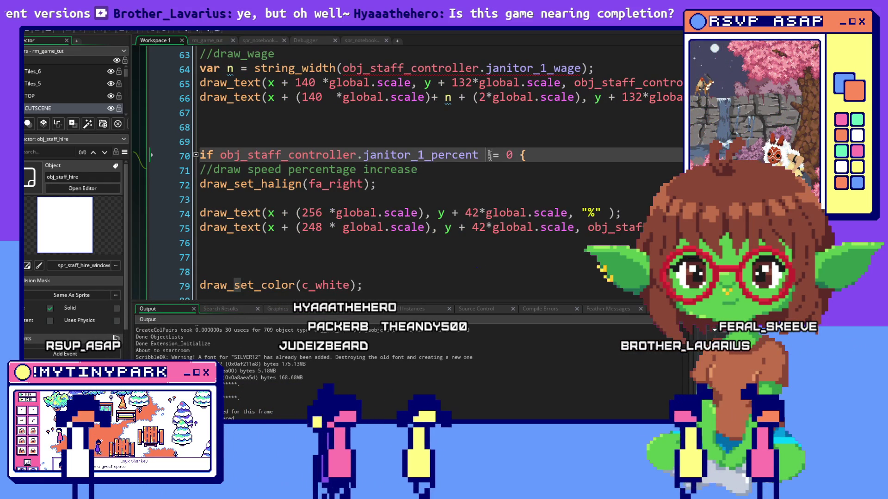
click(535, 156)
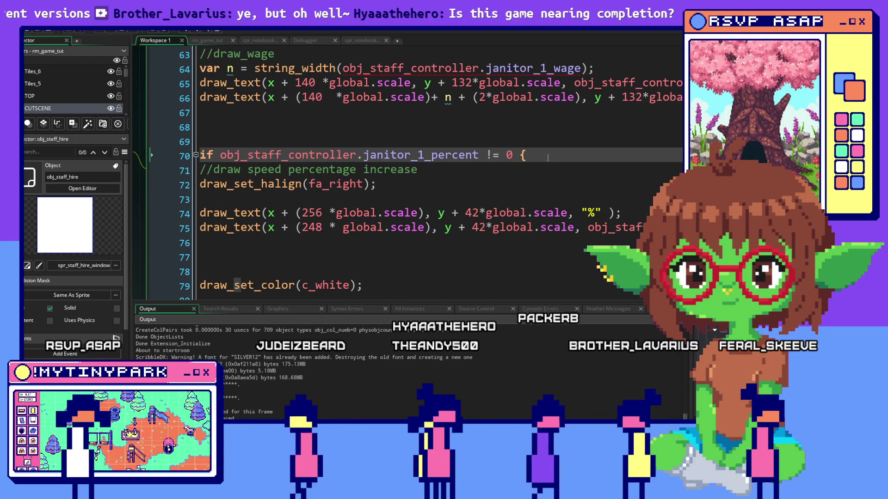
shift+click(352, 158)
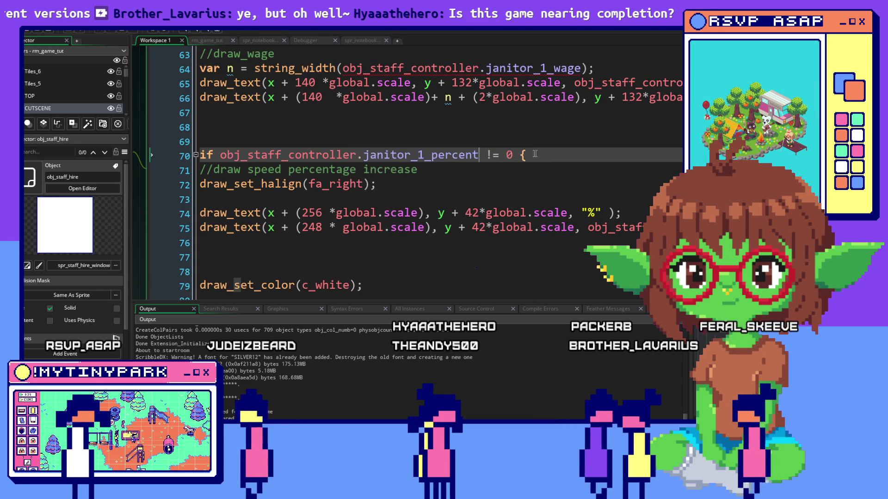
click(177, 153)
scroll(506, 154, up, 20)
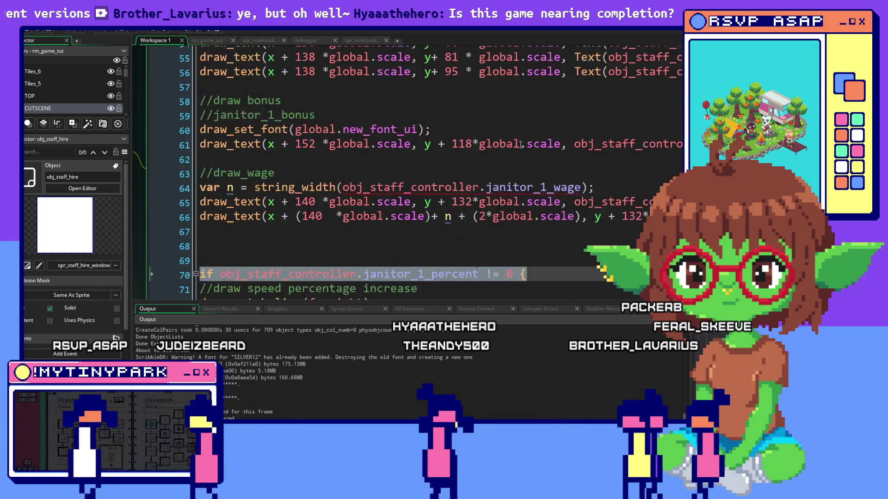
scroll(520, 144, up, 1)
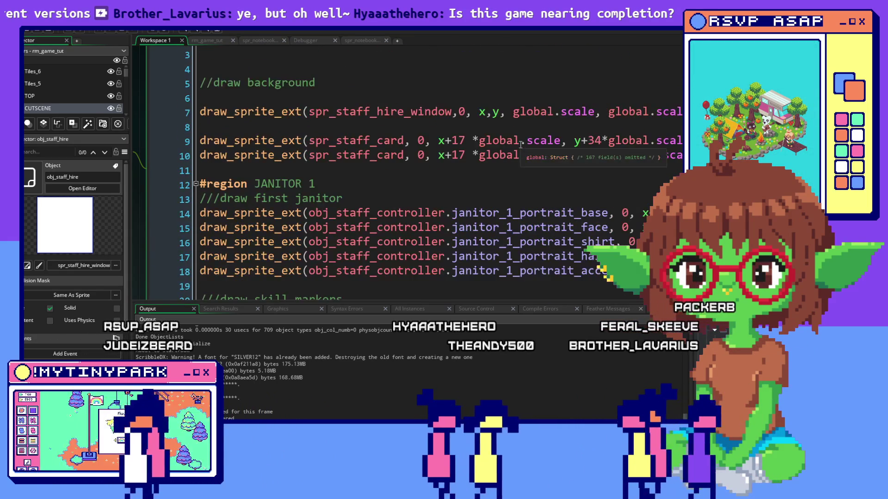
click(513, 98)
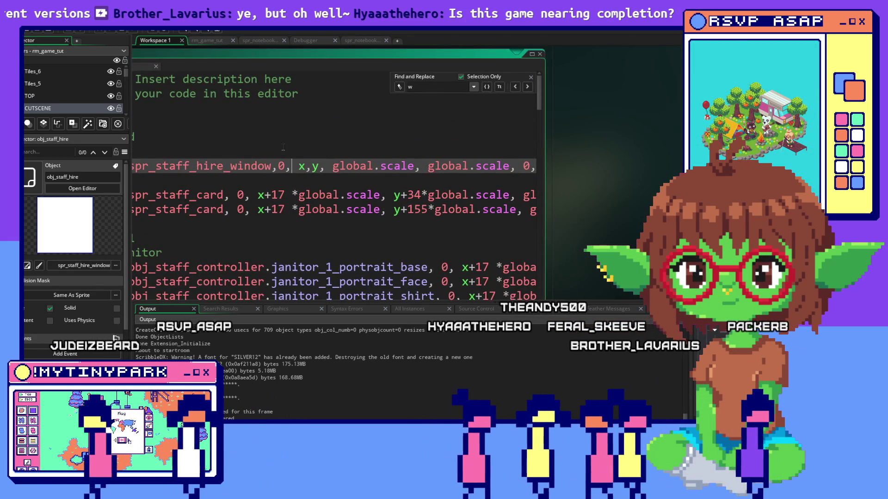
scroll(503, 159, down, 2)
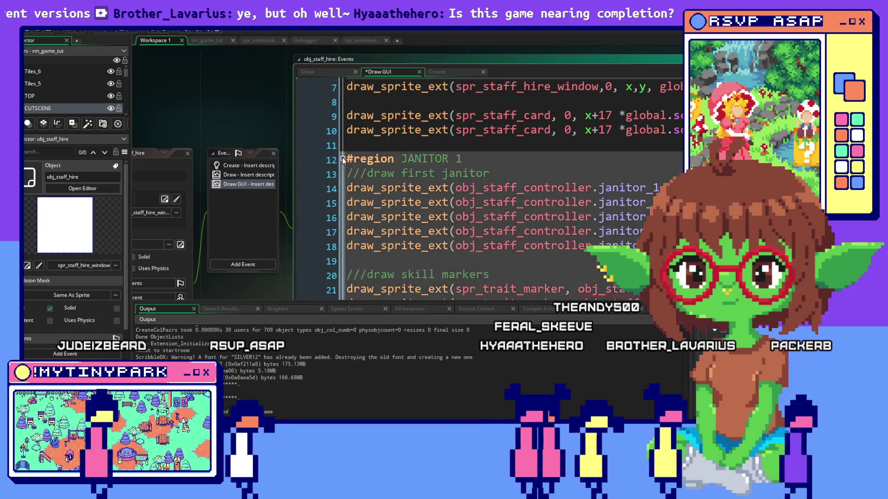
Collapse the JANITOR 1 region and show the full code editor
click(343, 156)
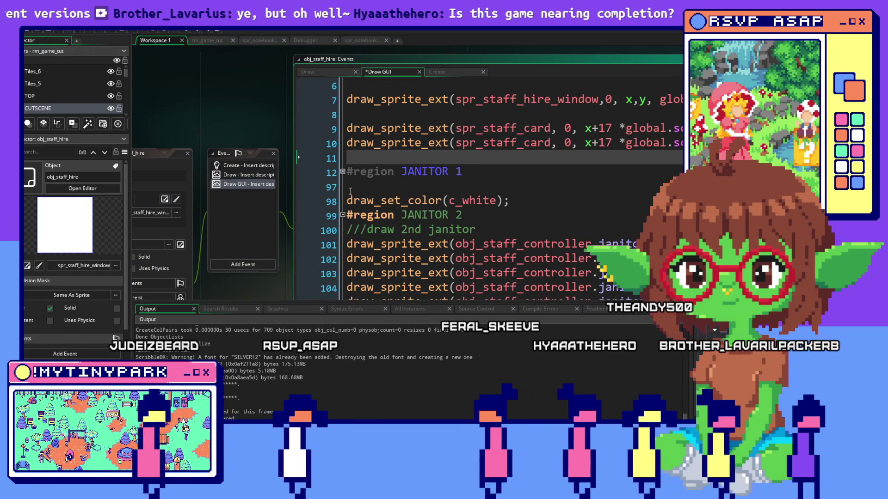
scroll(401, 244, down, 4)
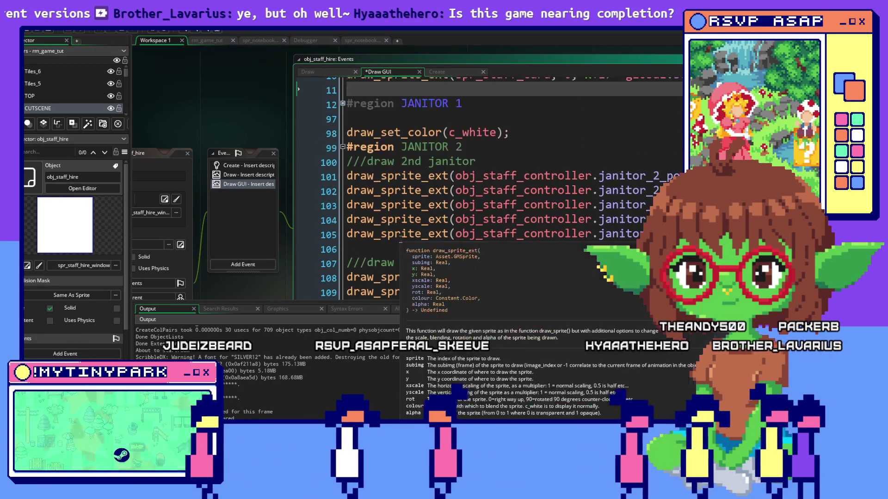
scroll(401, 244, down, 4)
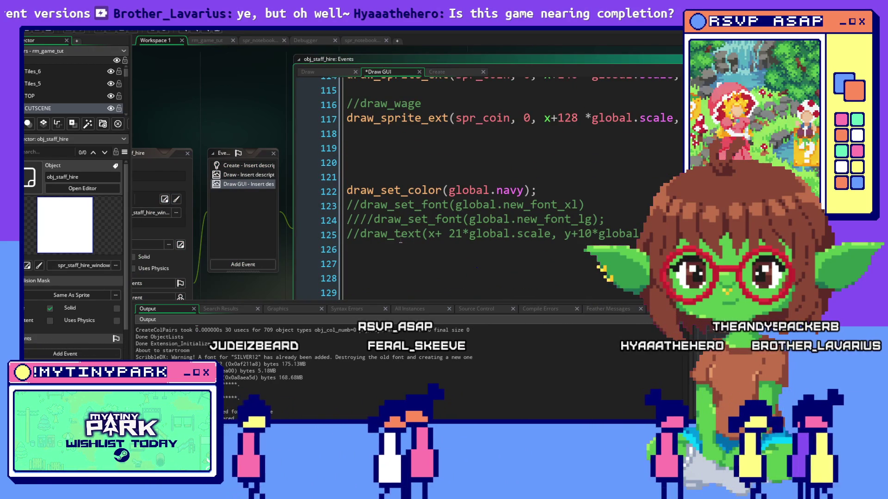
scroll(401, 241, down, 5)
scroll(401, 243, down, 10)
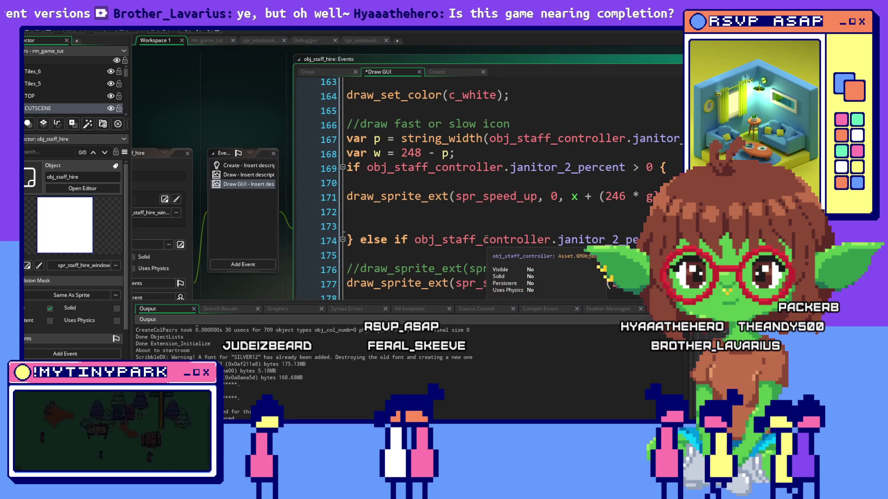
click(539, 229)
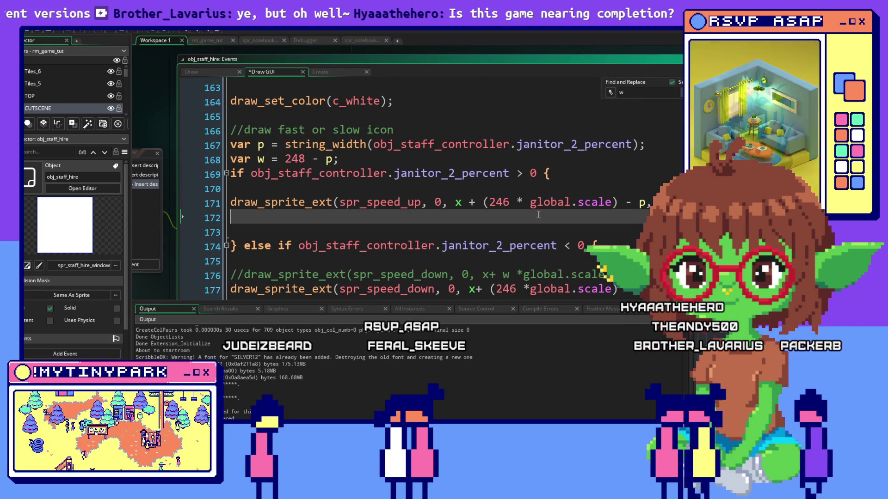
Locate janitor 2's speed-percentage and slow-icon code between lines 155 and 178
scroll(523, 208, right, 5)
scroll(530, 194, up, 3)
scroll(530, 194, up, 6)
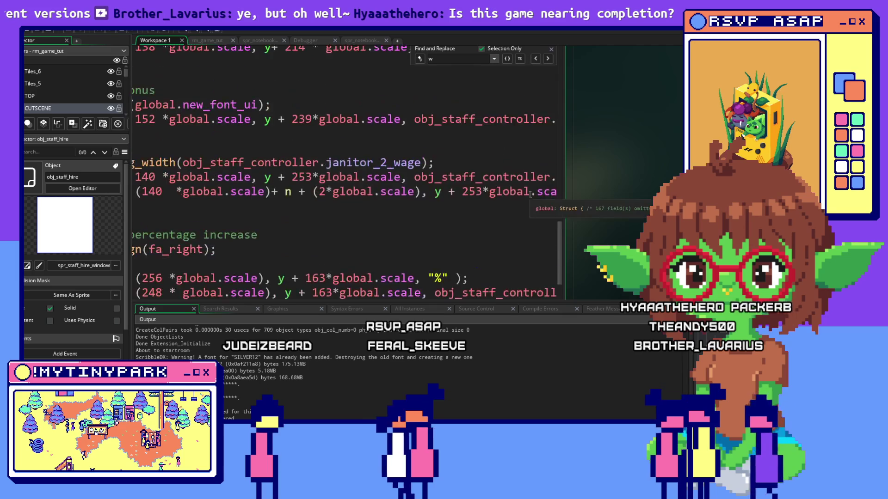
scroll(530, 194, down, 7)
scroll(530, 194, down, 2)
click(308, 242)
scroll(512, 233, left, 6)
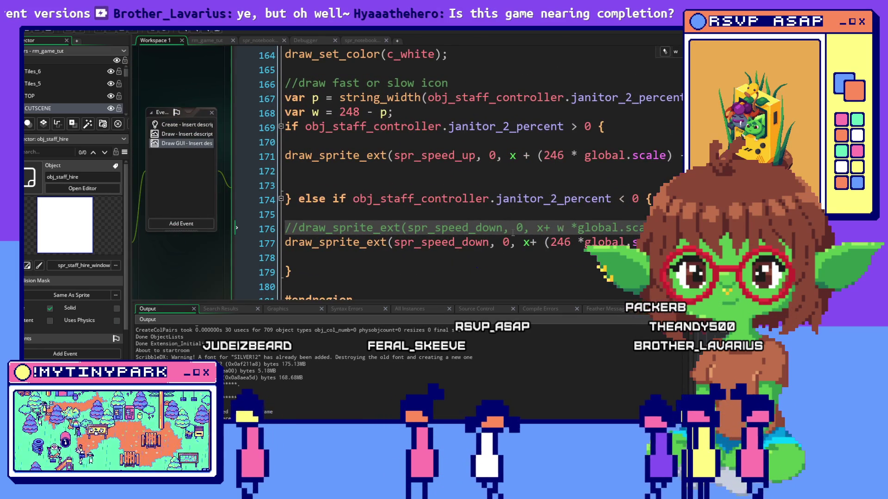
scroll(512, 232, up, 1)
scroll(513, 233, down, 1)
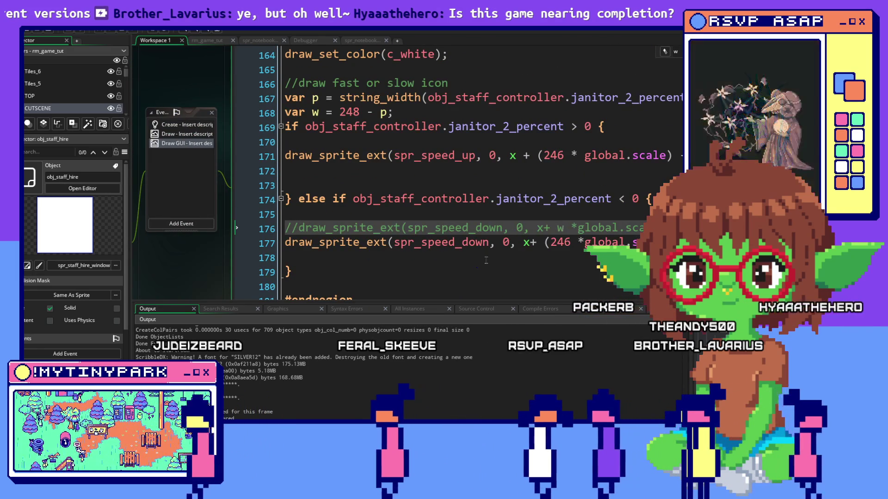
key(Down)
key(Down)
scroll(527, 245, up, 2)
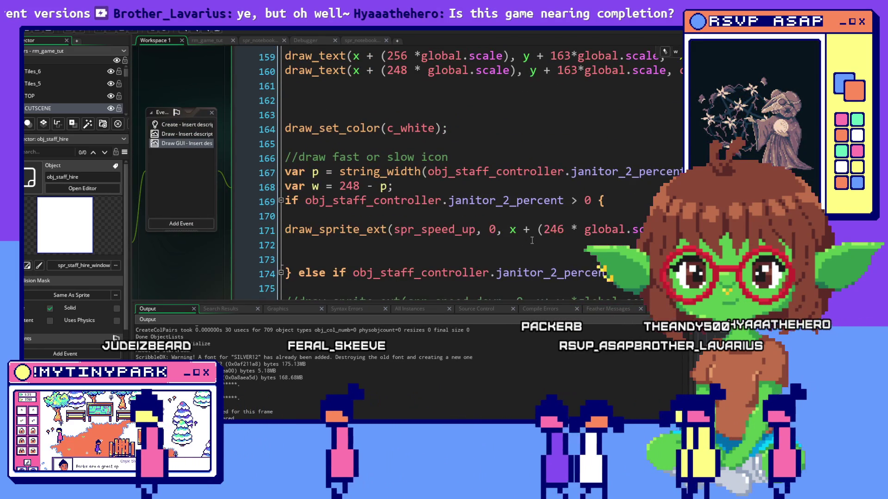
scroll(532, 241, up, 2)
Paste 'if obj_staff_controller.janitor_1_percent != 0 {' on line 155, then go to line 178
click(493, 101)
text(if obj_staff_controller.janitor_1_percent != 0 {)
click(505, 97)
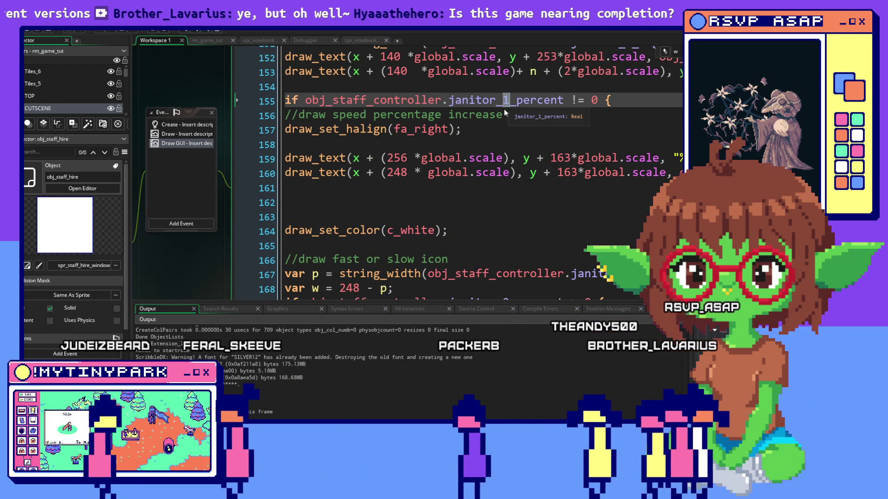
click(342, 246)
scroll(340, 276, down, 4)
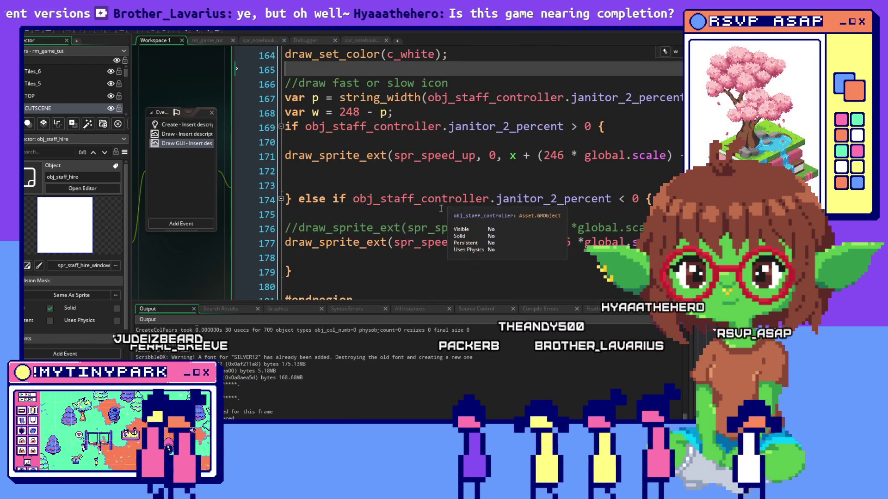
click(326, 259)
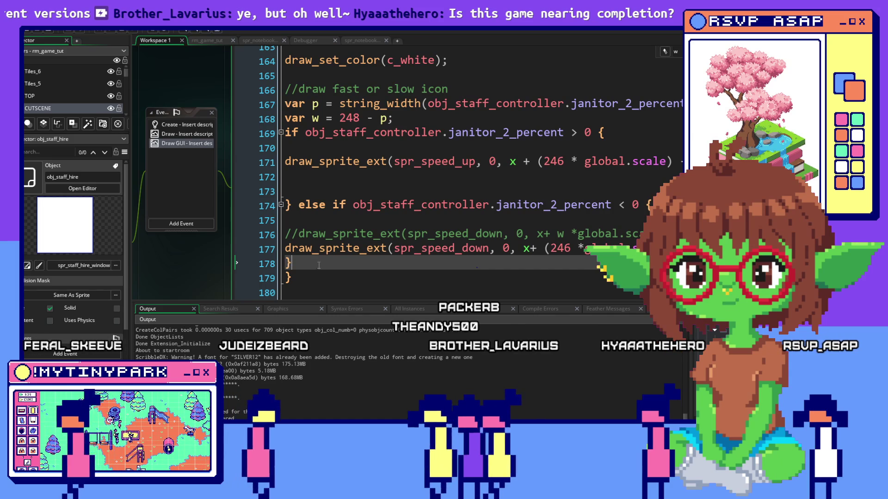
Close the percent check with an indented '}' on line 178
text(})
click(284, 267)
key(Tab)
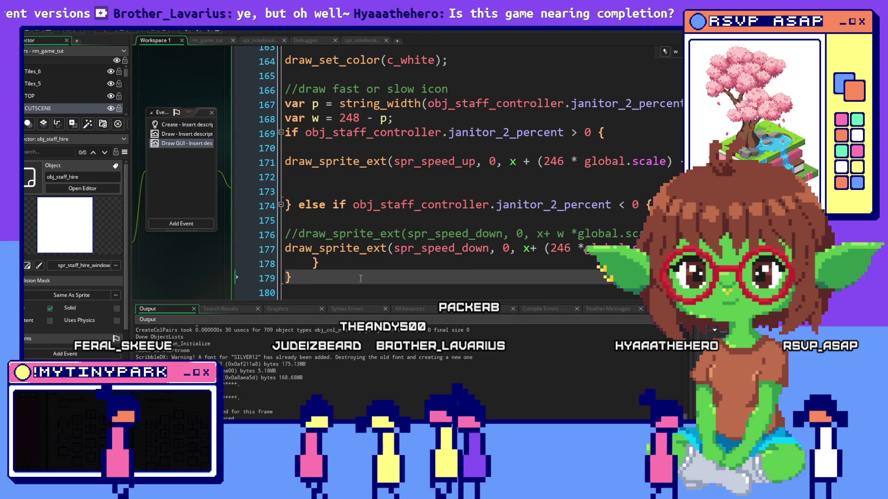
key(Down)
key(Return)
key(Return)
key(Return)
Add draw_set_color(c_white); on line 182, just before #endregion
text(draw_Set)
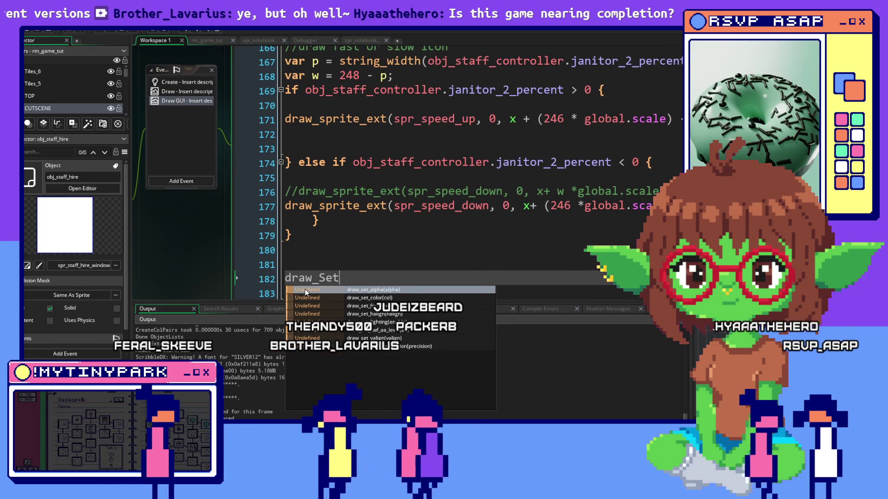
key(BackSpace)
key(BackSpace)
key(BackSpace)
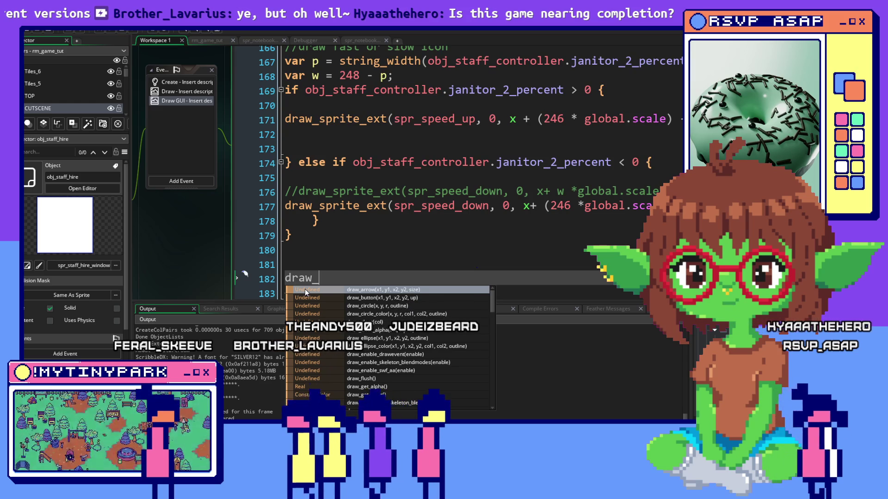
text(set_co)
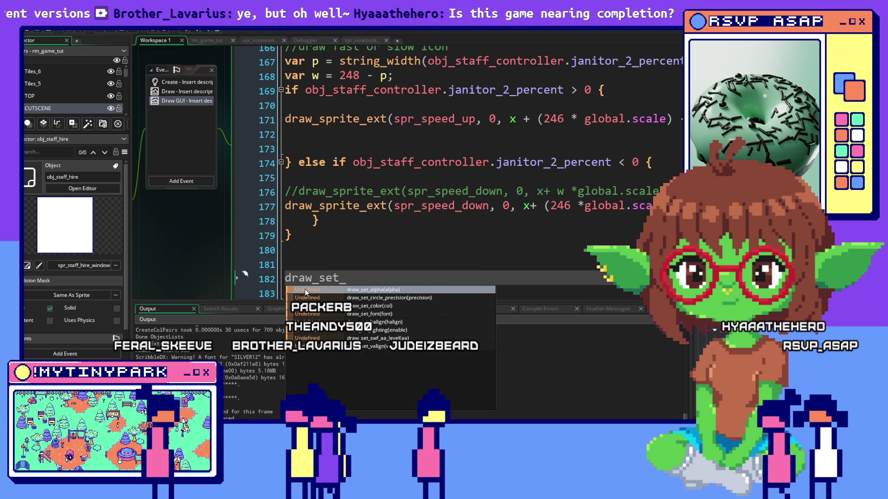
key(Return)
text(*)
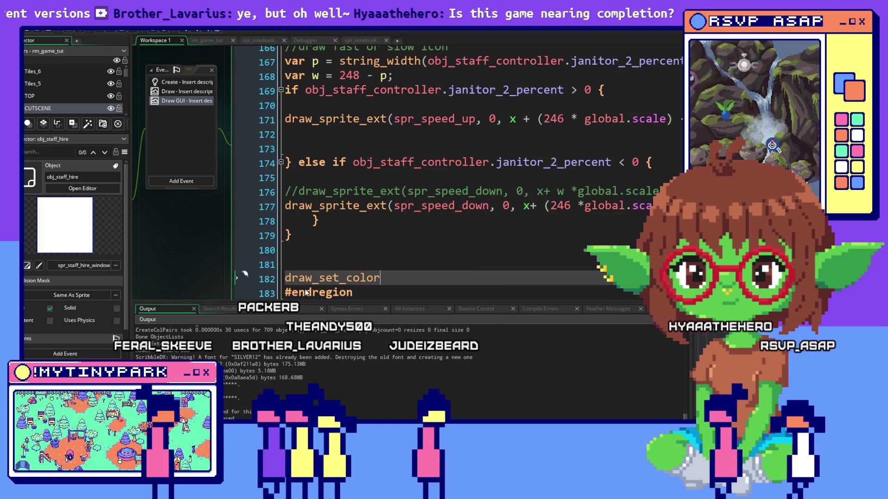
key(BackSpace)
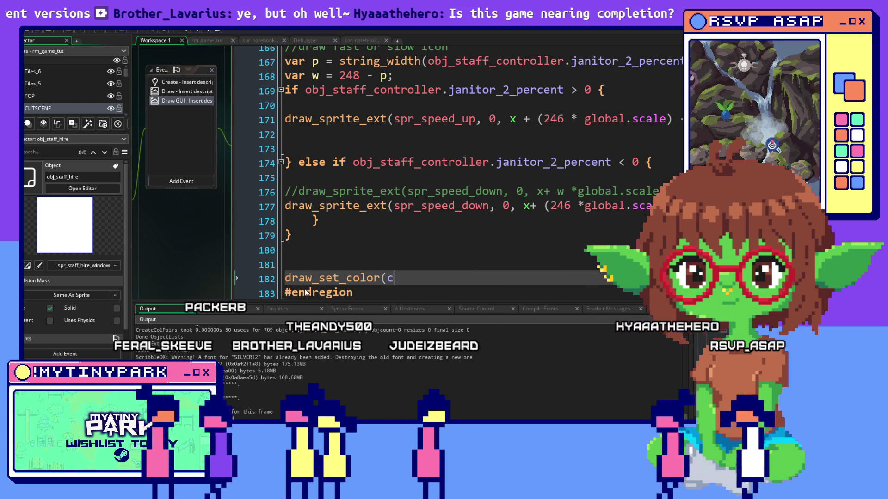
text(_white))
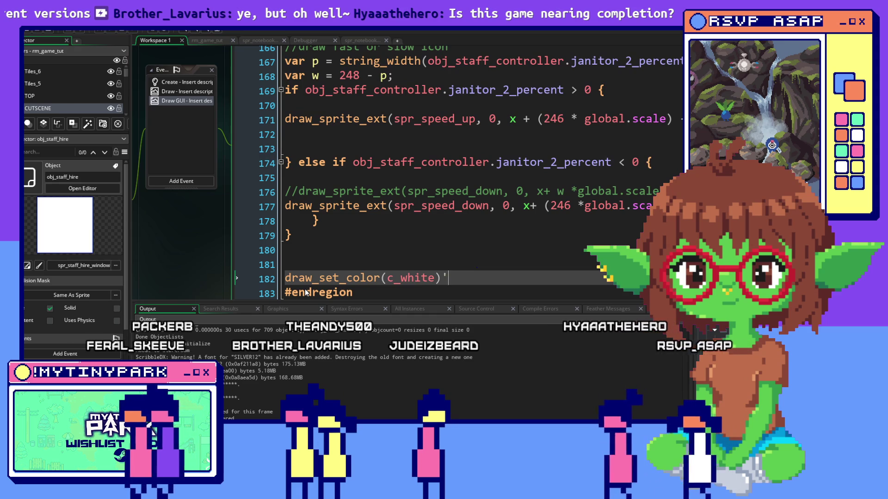
text(;)
click(315, 269)
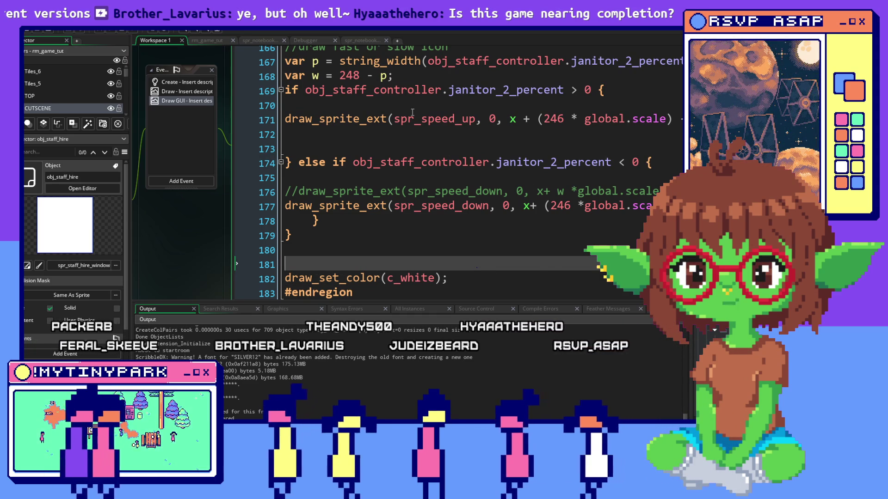
scroll(413, 113, up, 2)
click(402, 144)
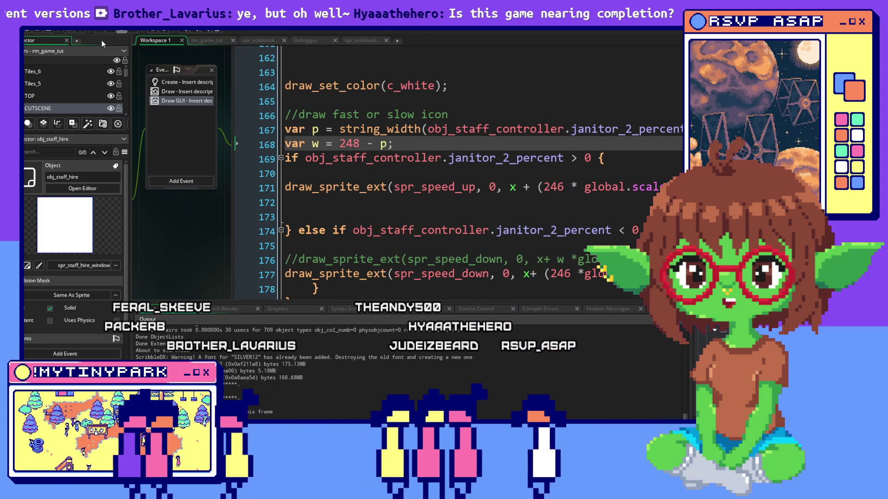
Launch a debug build of the park game, then view the Aseprite mockup's +50% badge
key(alt+Tab)
key(alt+Tab)
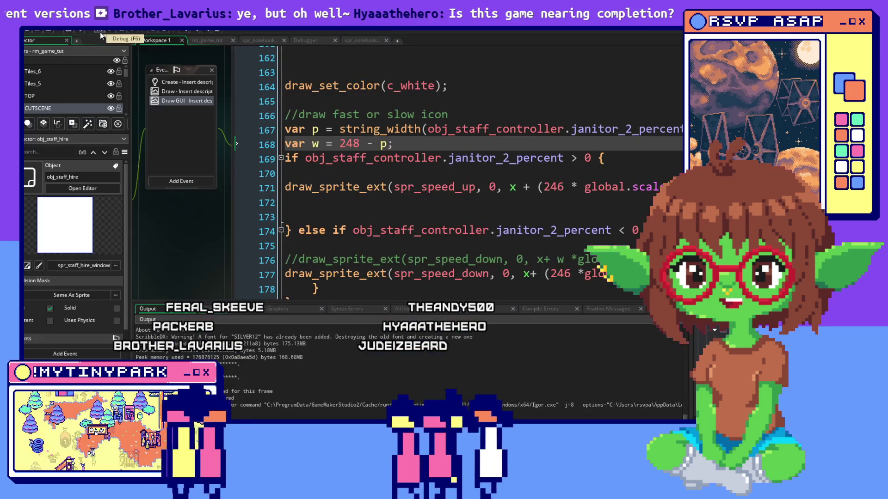
click(99, 31)
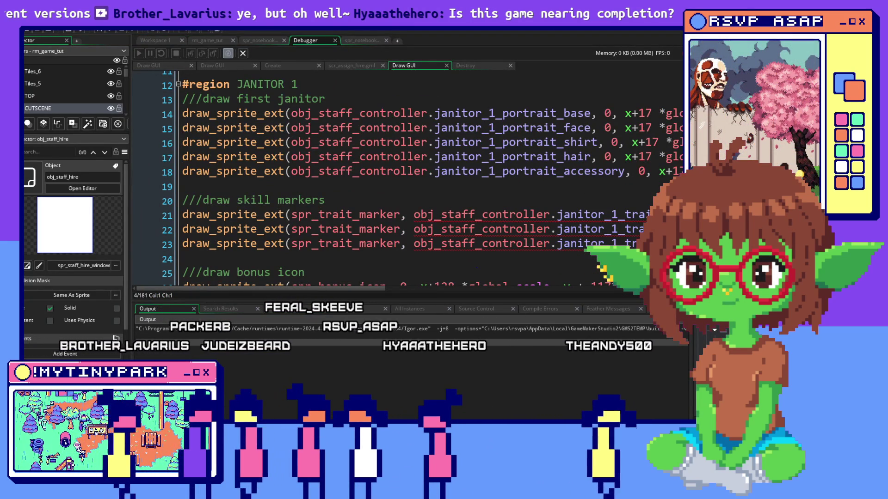
click(618, 193)
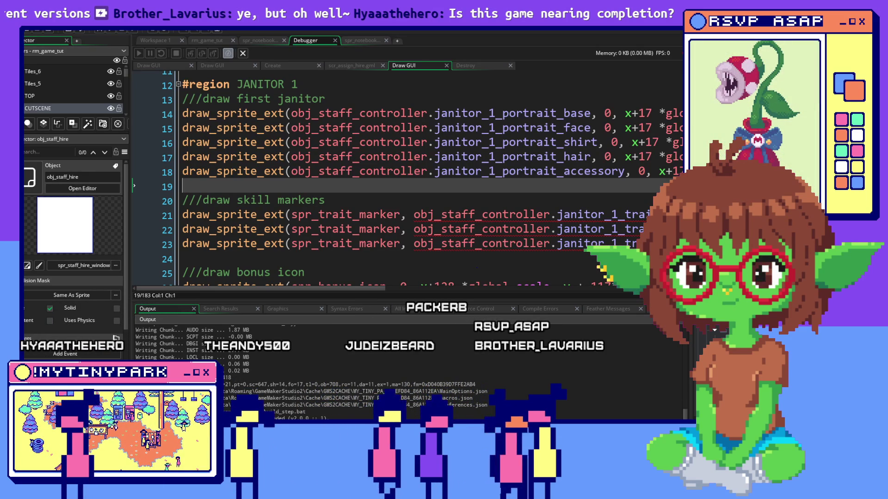
key(alt+Tab)
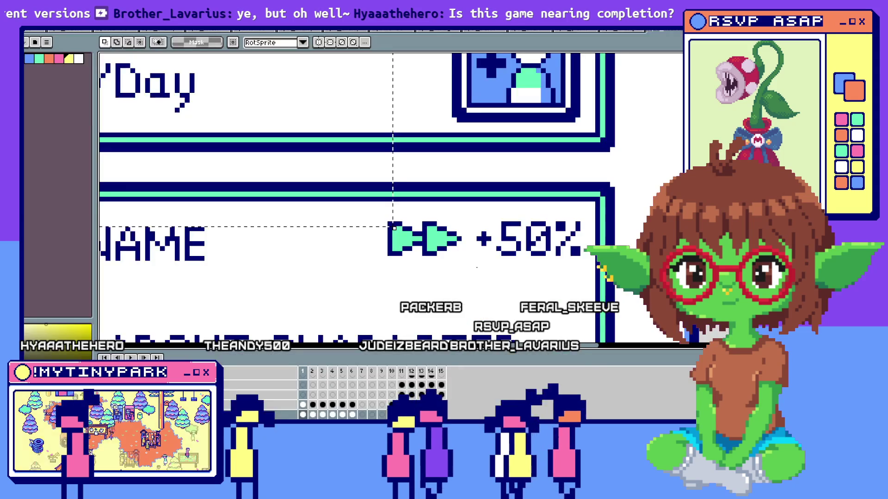
Return to the running game and close the mayor's welcome dialogue to see the Janitors panel
key(alt+Tab)
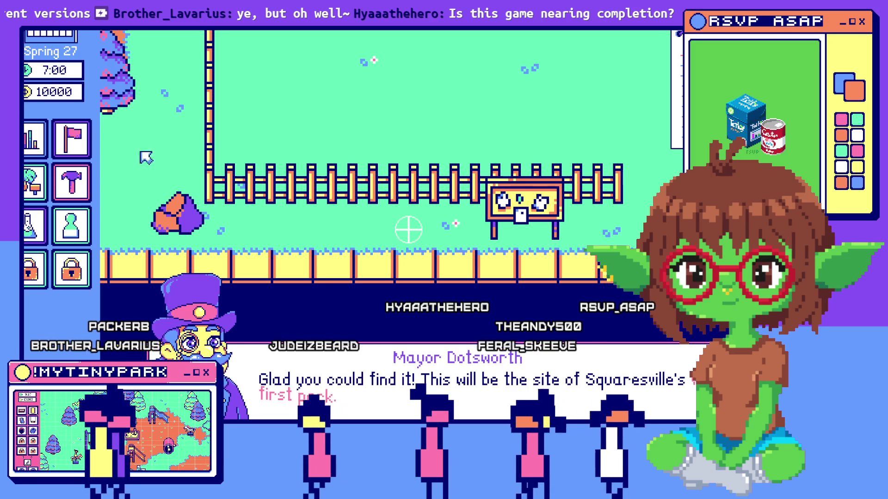
click(481, 375)
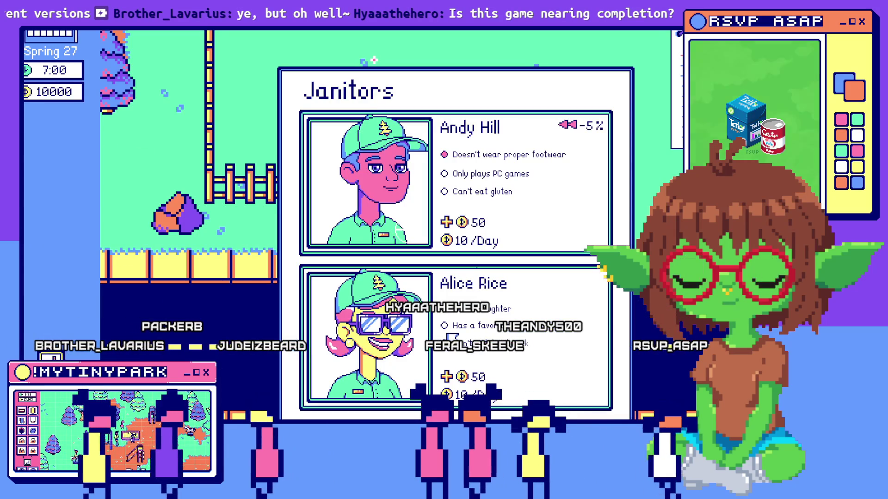
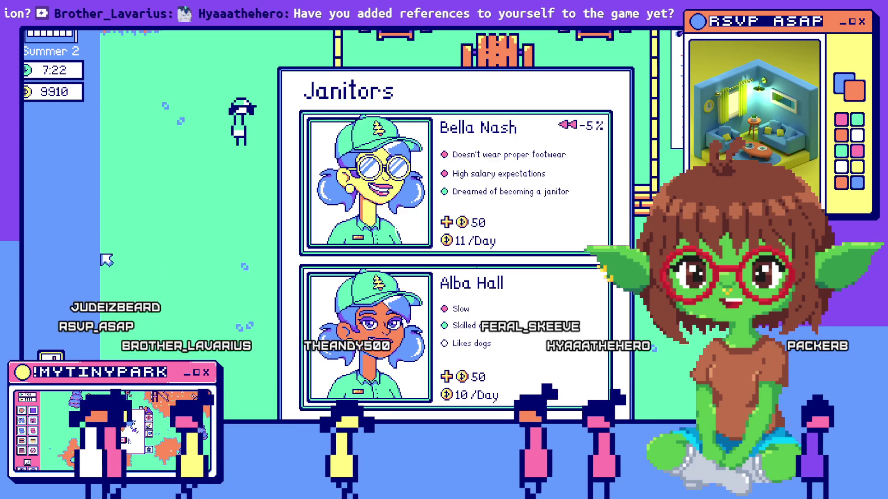
Scroll the build panel and pan the park view up and down with the Janitors cards open
mouse_move(69, 252)
scroll(39, 251, down, 3)
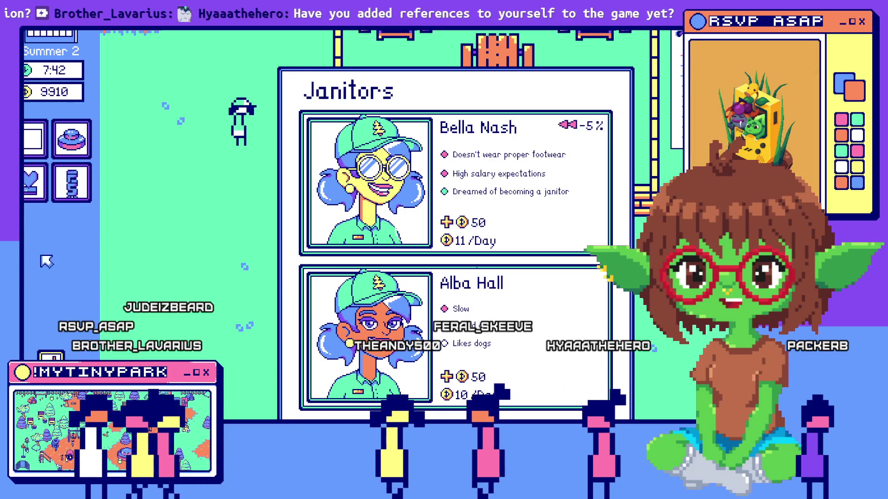
key(w)
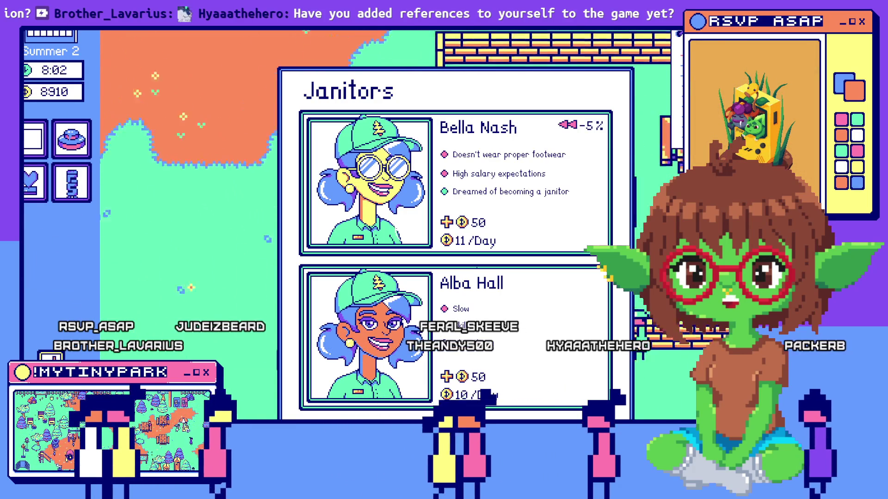
key(s)
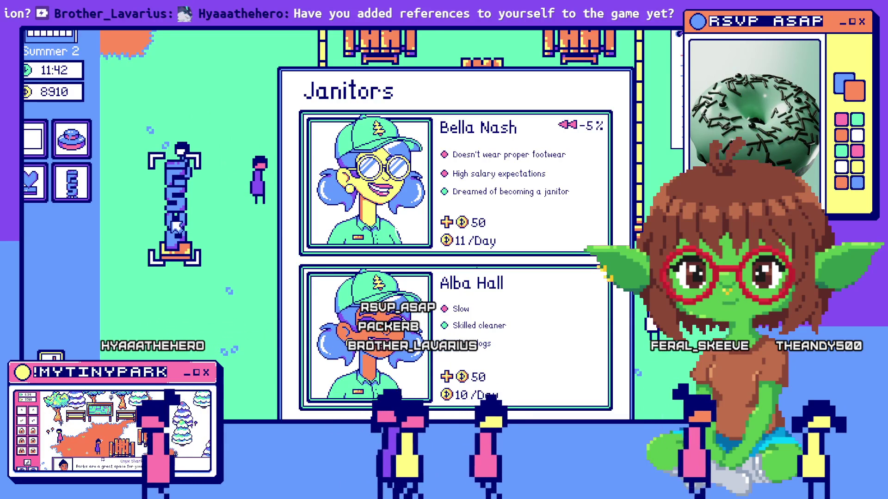
key(s)
key(w)
key(a)
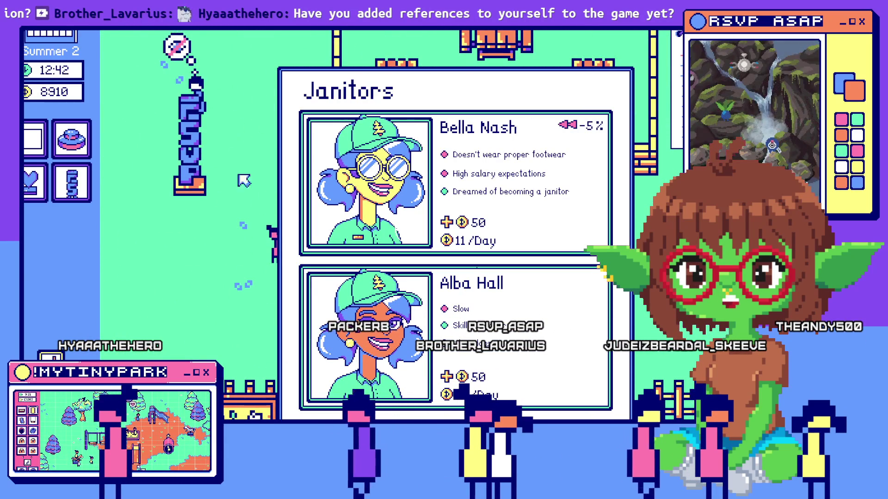
key(w)
key(a)
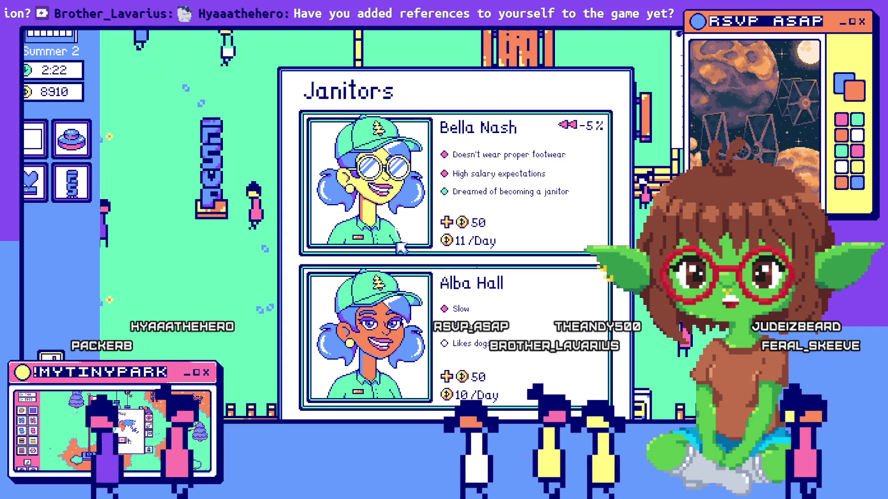
key(w)
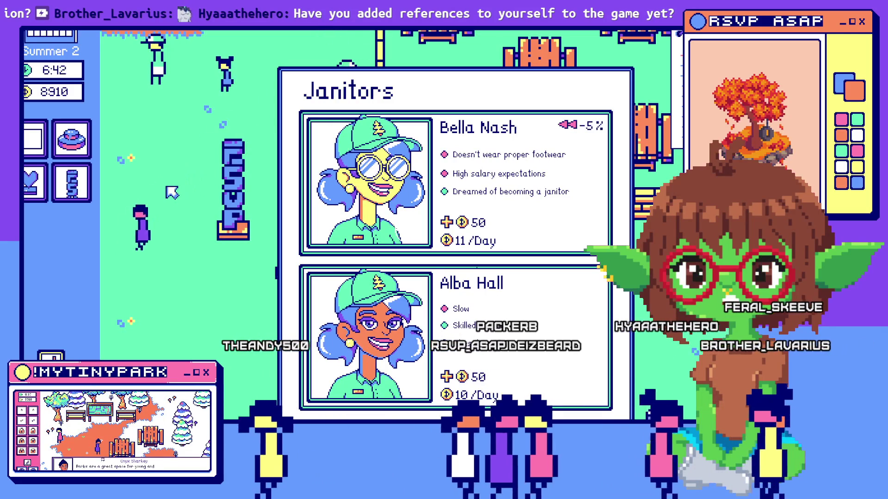
Place the heart statue in the park, then pan around it toward the picnic tables
click(46, 193)
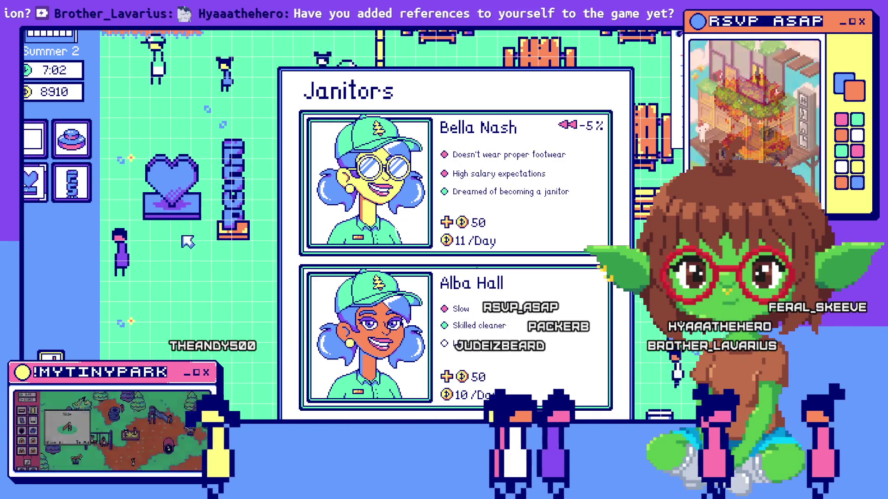
click(175, 185)
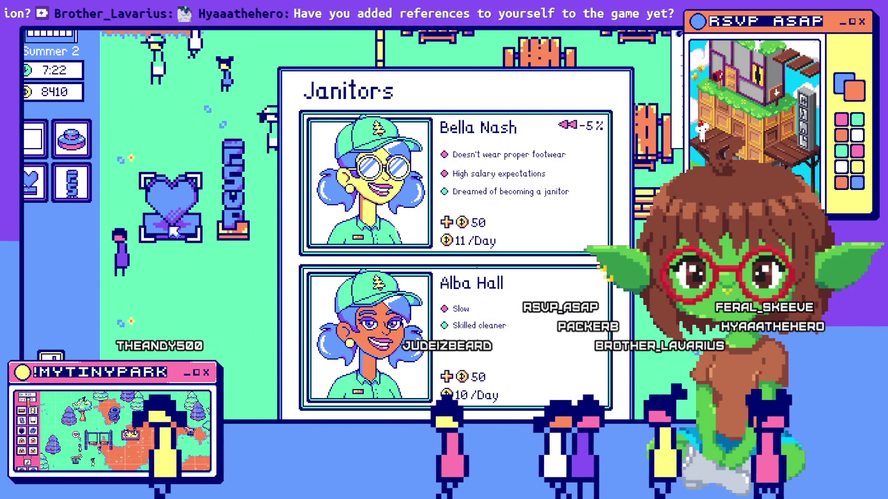
mouse_move(177, 188)
mouse_down()
mouse_move(250, 305)
mouse_move(233, 273)
mouse_move(243, 375)
mouse_move(267, 324)
mouse_up()
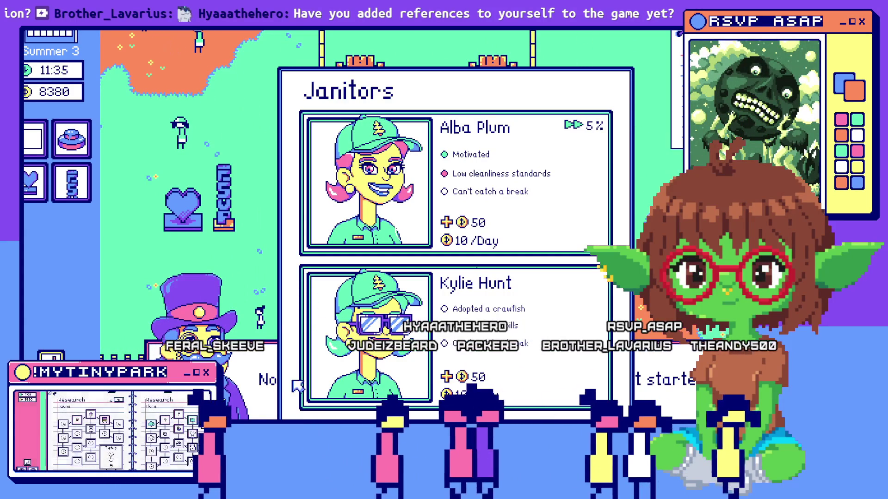
key(w)
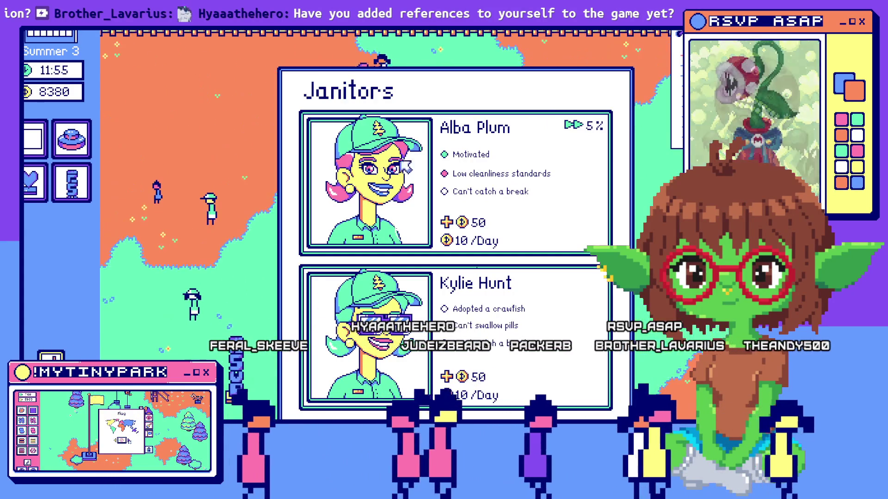
key(d)
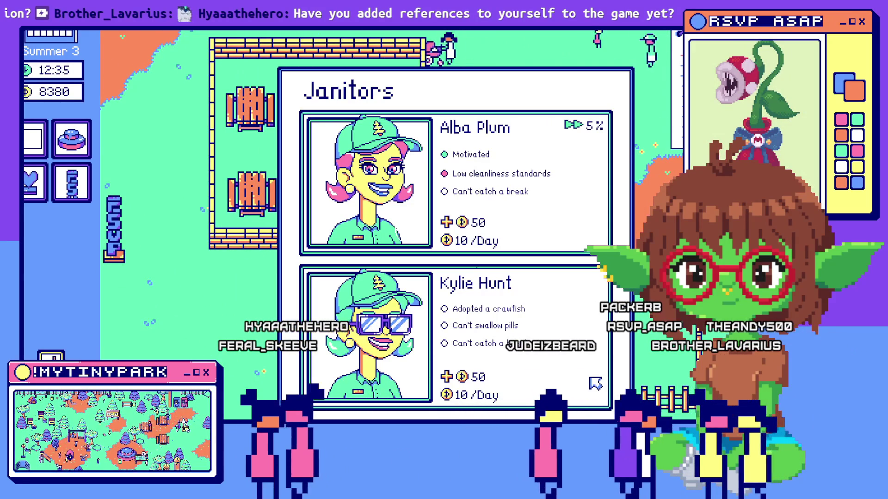
key(w)
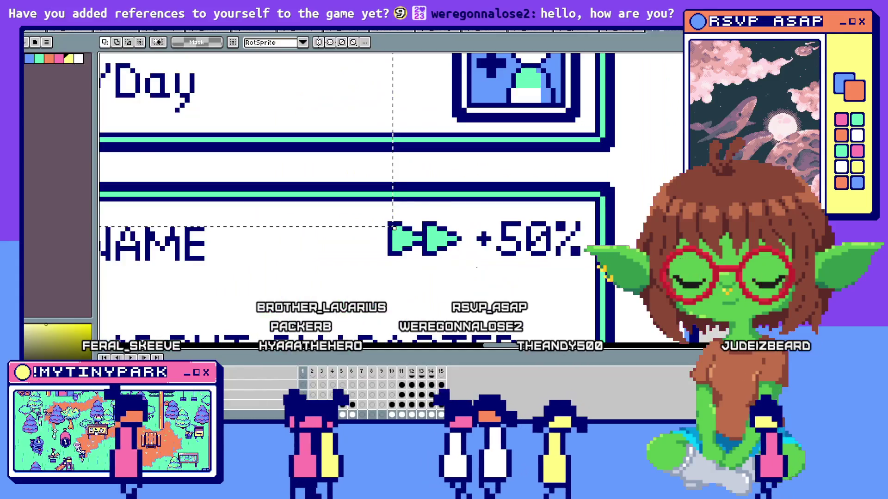
Switch from the Aseprite card mockup to the GameMaker IDE with Alt+Tab
key(alt+Tab)
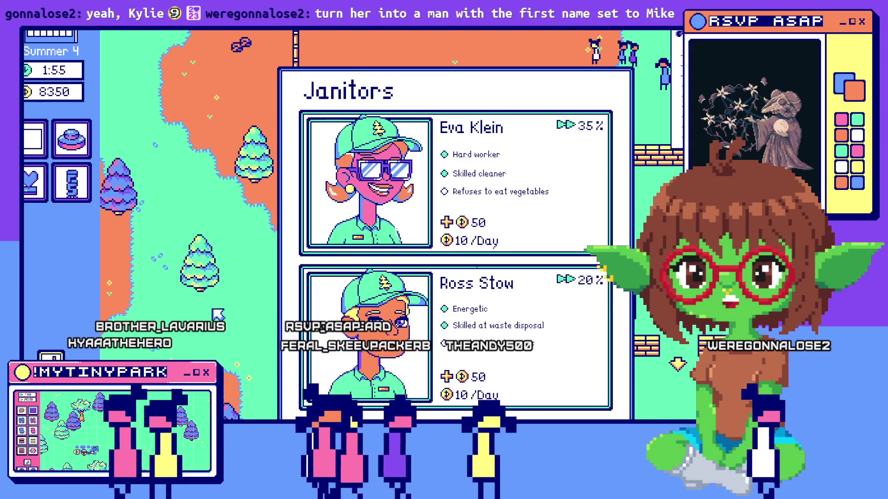
Pan the park view while reviewing the Virgil Green and Peter Foster janitor cards
mouse_move(28, 273)
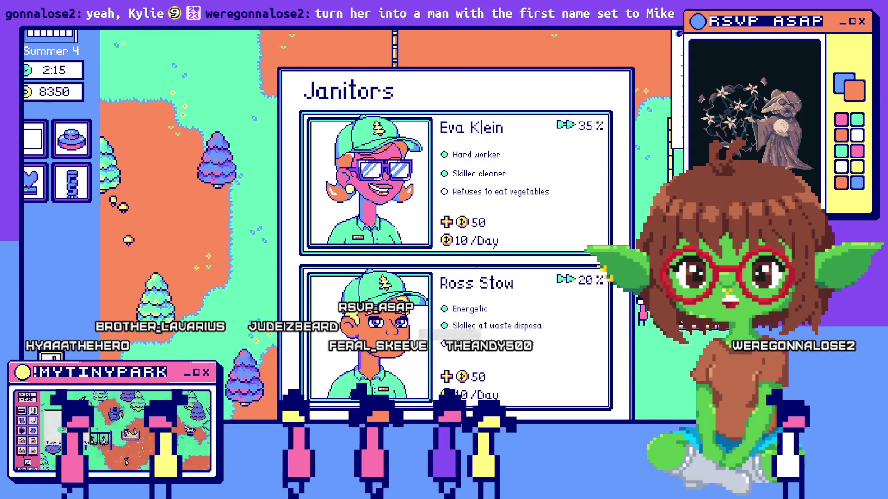
key(s)
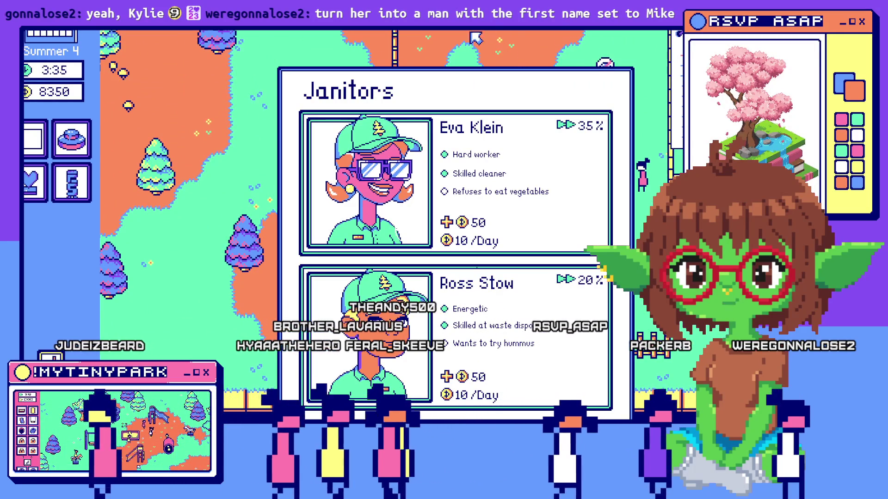
key(w)
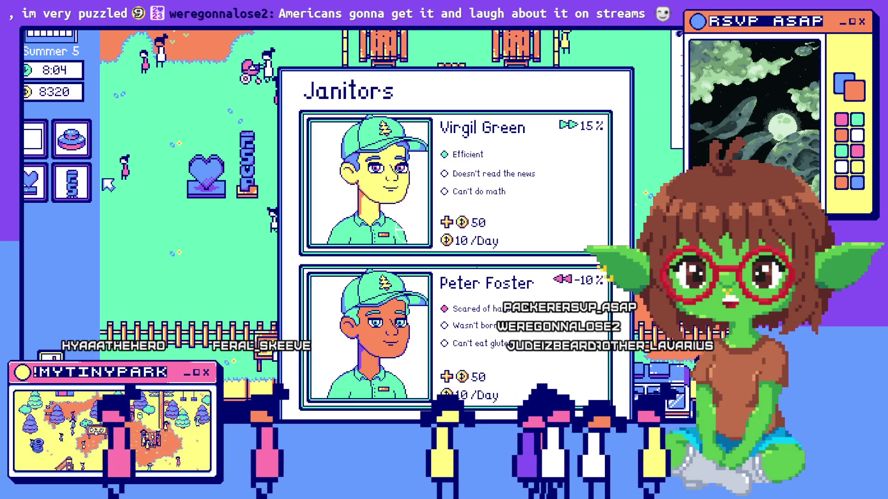
key(a)
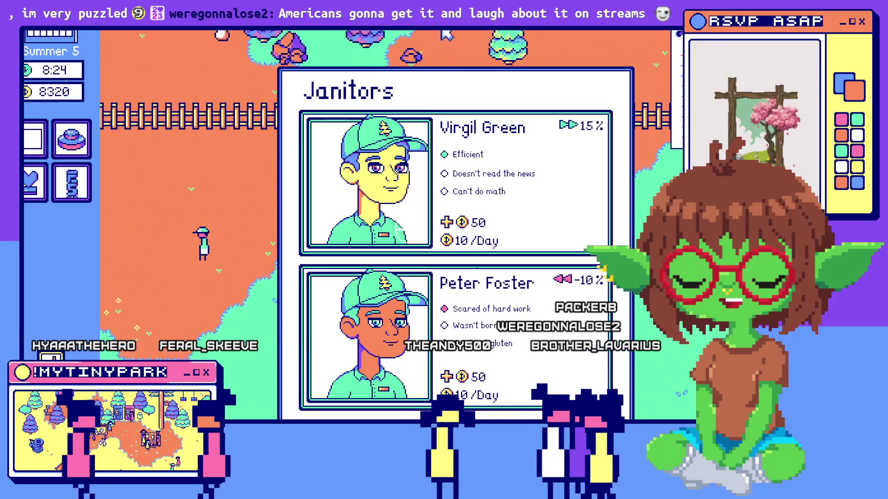
key(w)
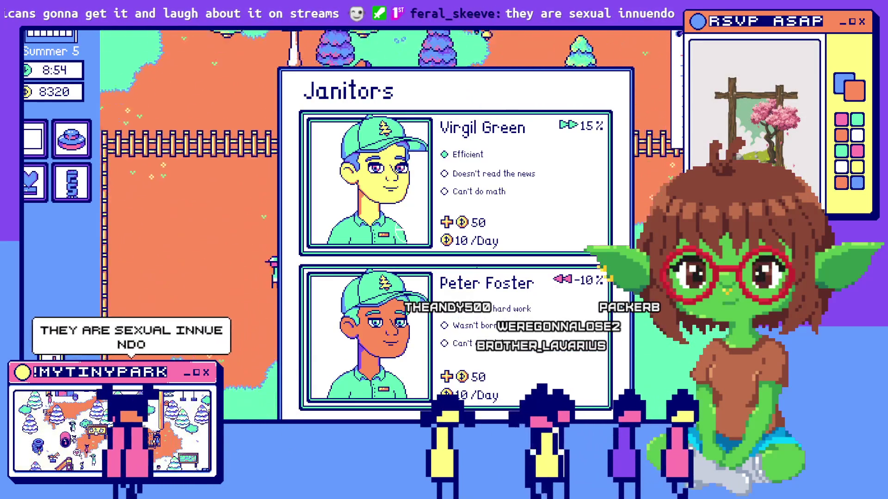
key(w)
key(a)
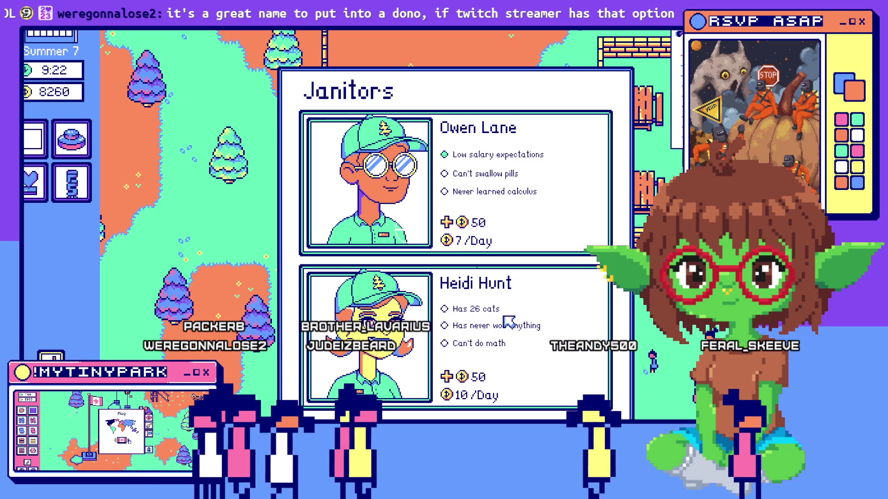
Pan the park map upward toward the fence line behind the Janitors panel
key(w)
key(w)
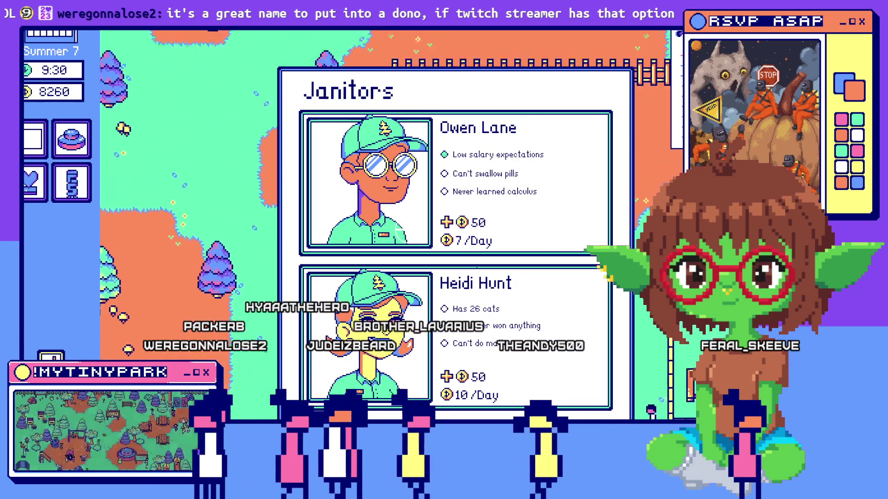
key(w)
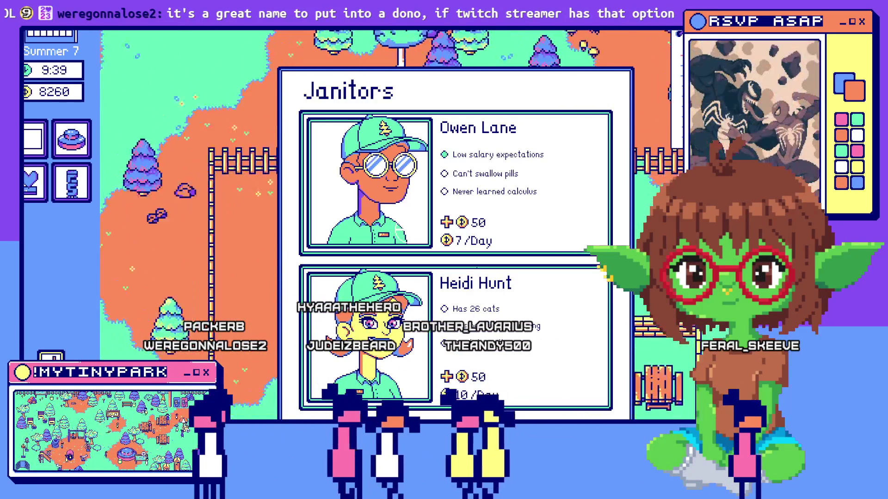
key(w)
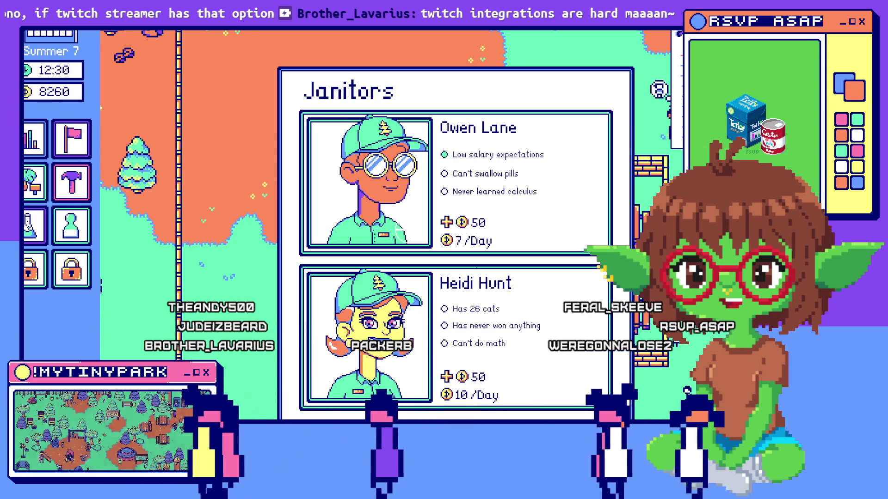
Pan the park map down-right, then up-right behind the Owen Lane and Heidi Hunt cards
key(s)
key(d)
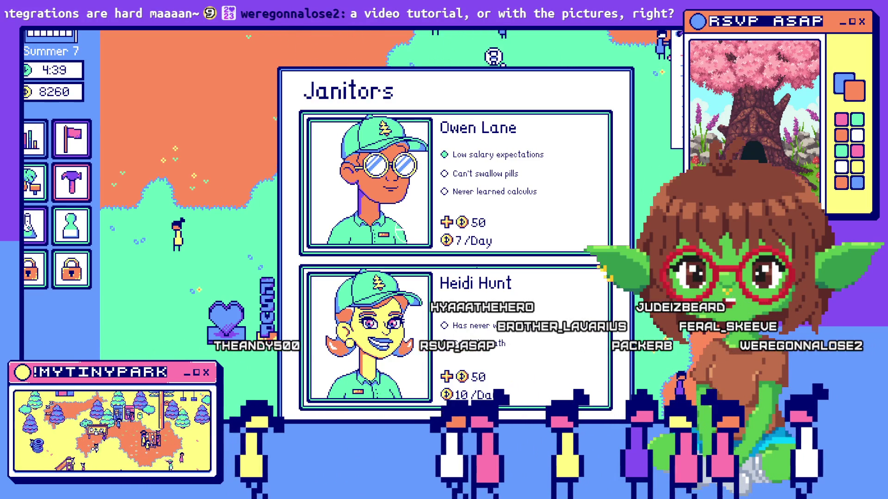
key(w)
key(d)
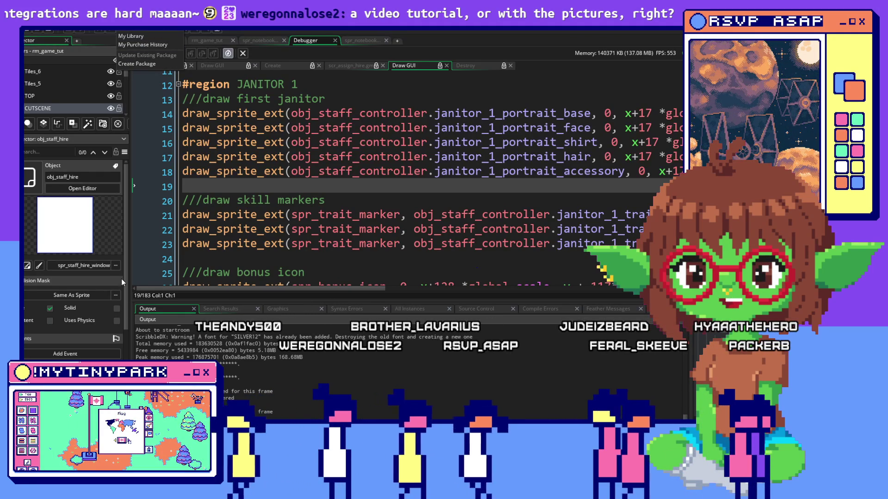
Return to obj_staff_hire's Draw GUI code and scroll through the skill marker, bonus icon and wage coin sections
click(287, 158)
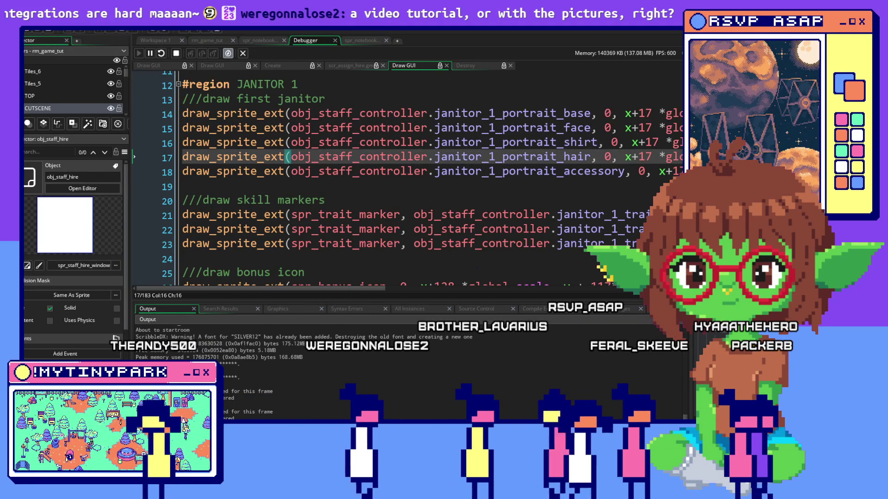
click(76, 23)
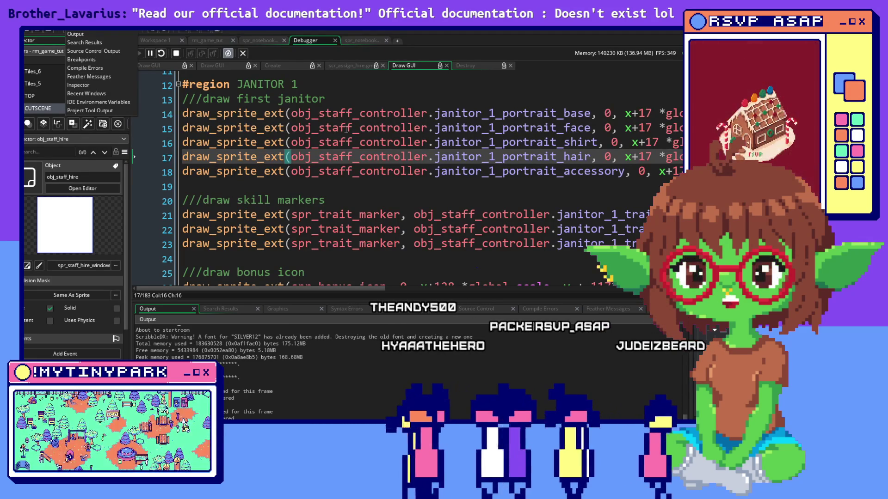
drag(536, 171, 183, 187)
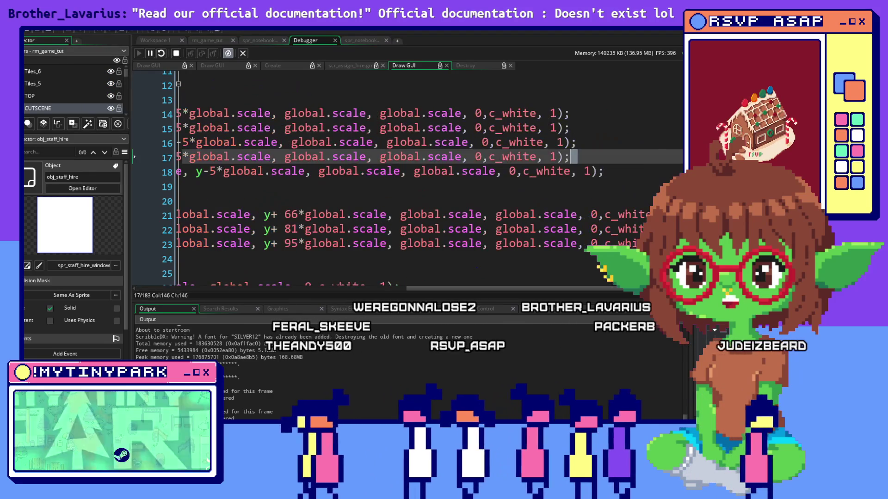
click(384, 171)
scroll(399, 178, down, 2)
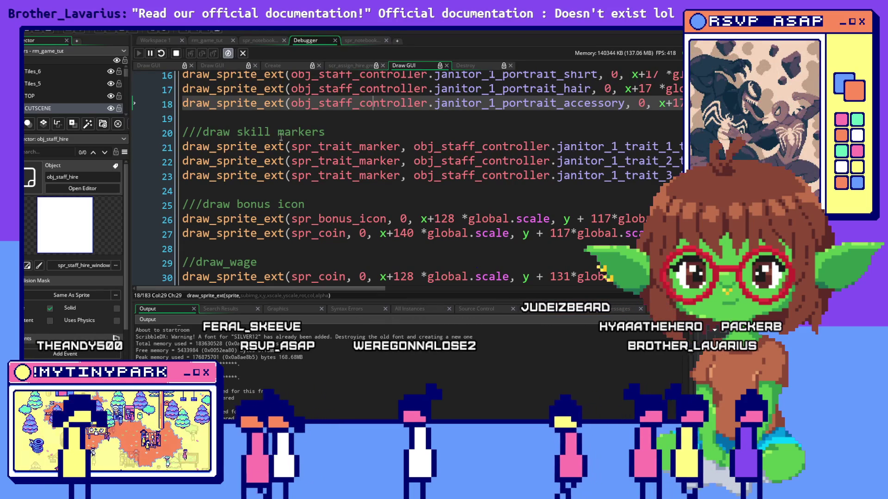
scroll(345, 169, down, 2)
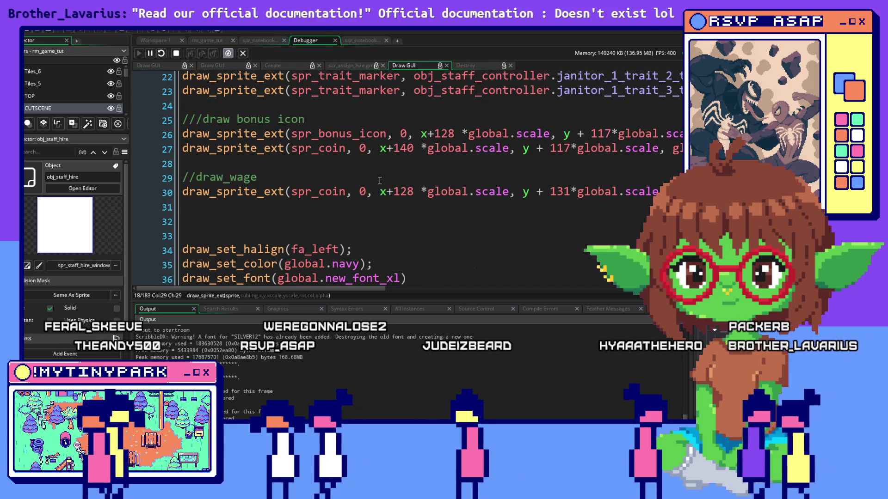
scroll(380, 181, down, 4)
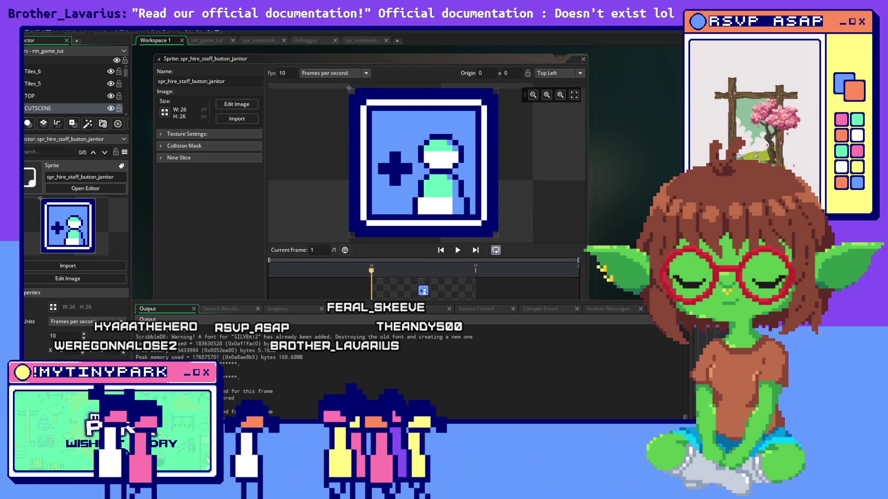
Browse the Asset Browser, previewing the scientist hire button before returning to spr_hire_staff_button_janitor
scroll(534, 181, up, 2)
scroll(534, 181, down, 3)
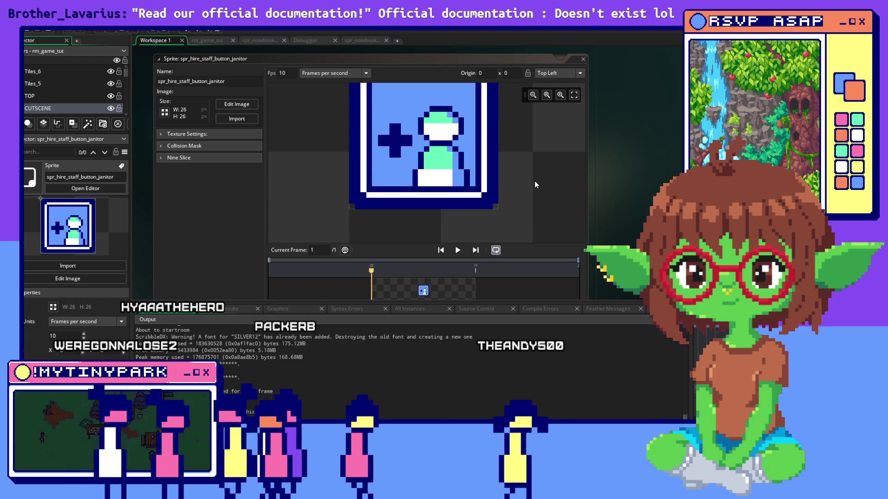
scroll(535, 181, up, 3)
scroll(535, 181, down, 1)
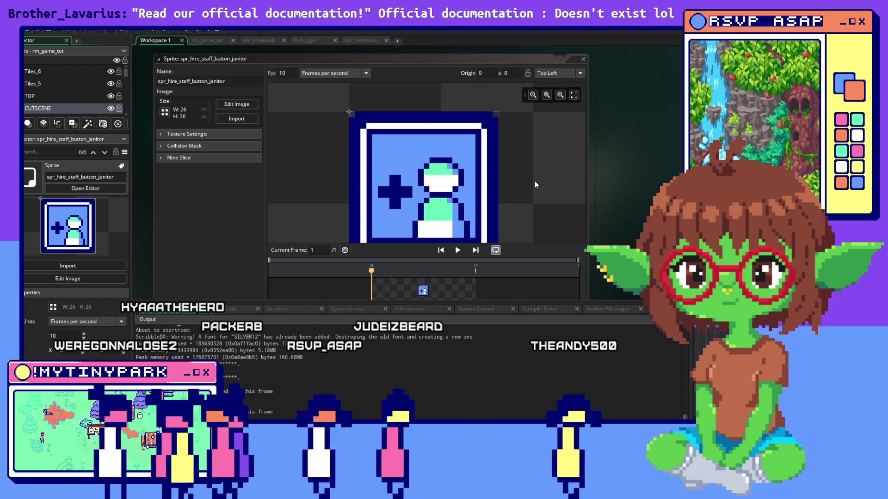
scroll(535, 181, down, 1)
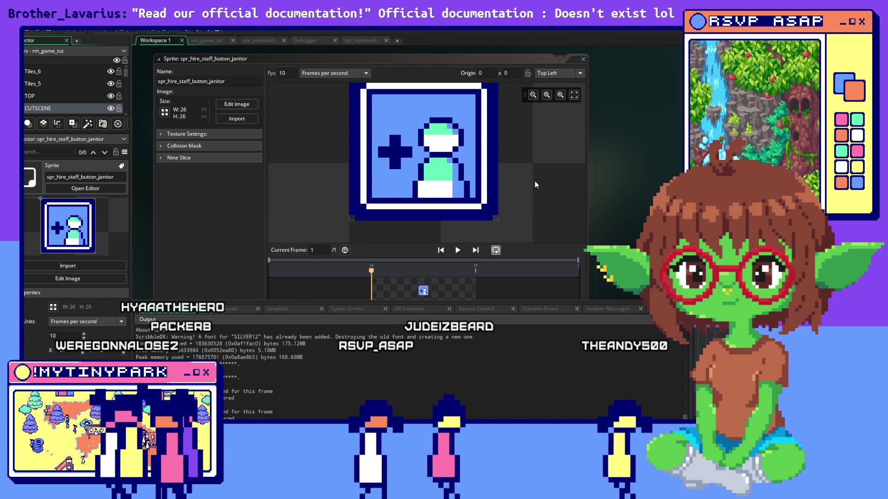
key(Down)
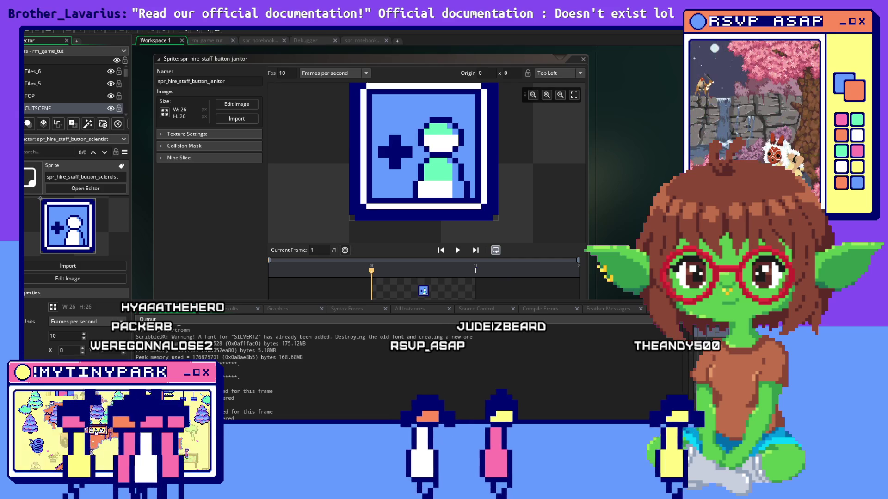
key(Up)
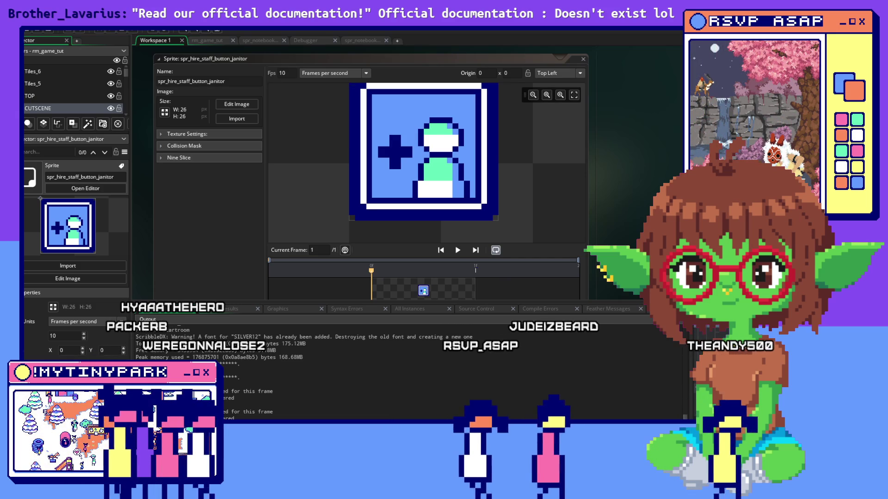
right_click(653, 329)
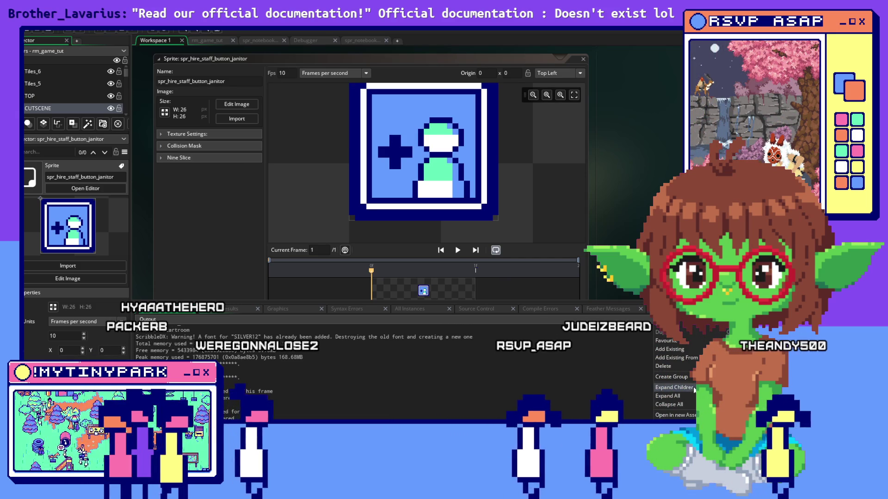
key(Escape)
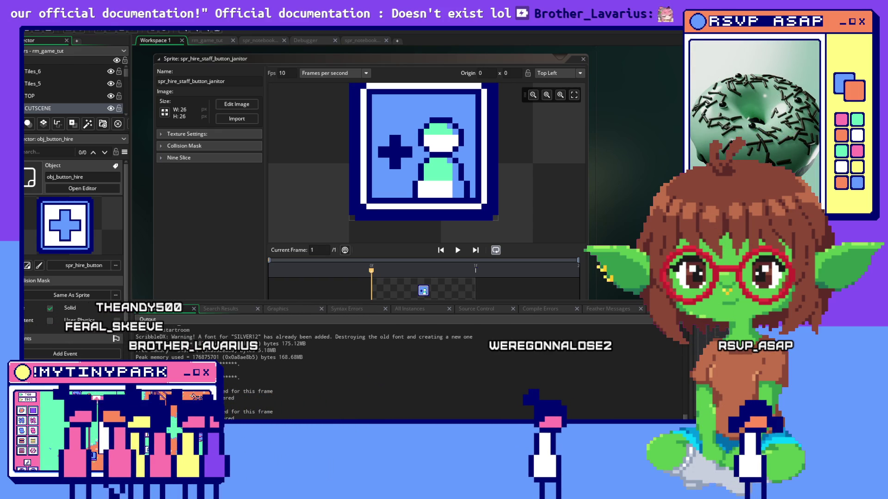
Swap obj_button_hire's sprite from spr_hire_button to the 26×26 spr_hire_staff_button_janitor
scroll(615, 221, down, 5)
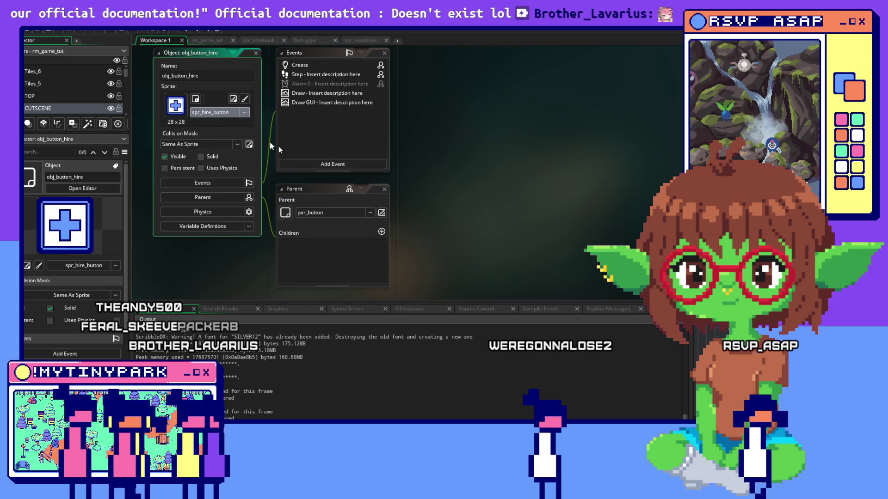
click(226, 112)
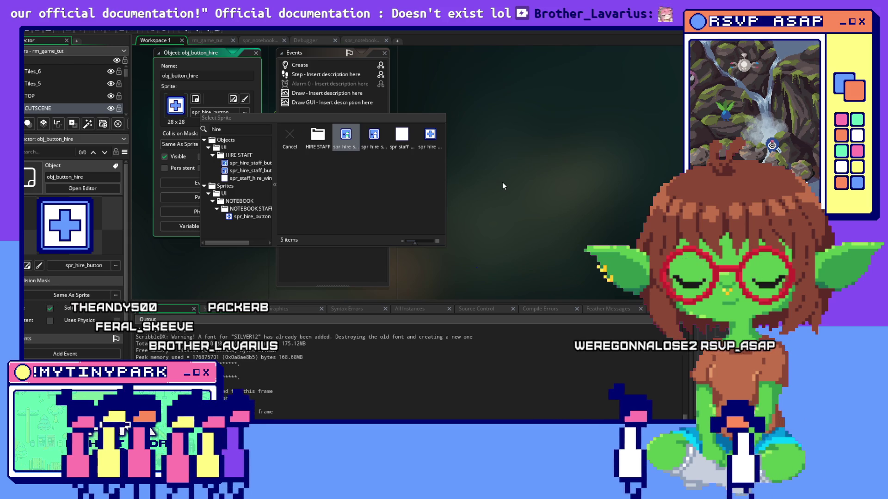
text(hire)
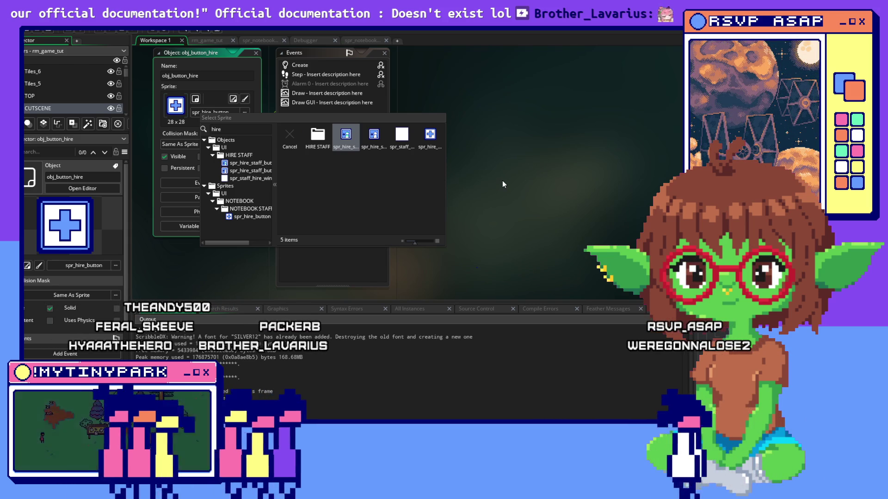
key(Return)
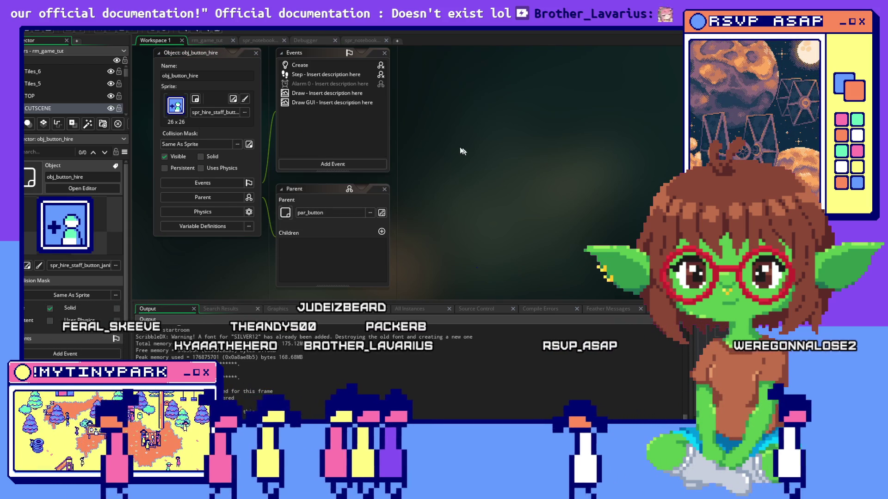
drag(428, 132, 462, 178)
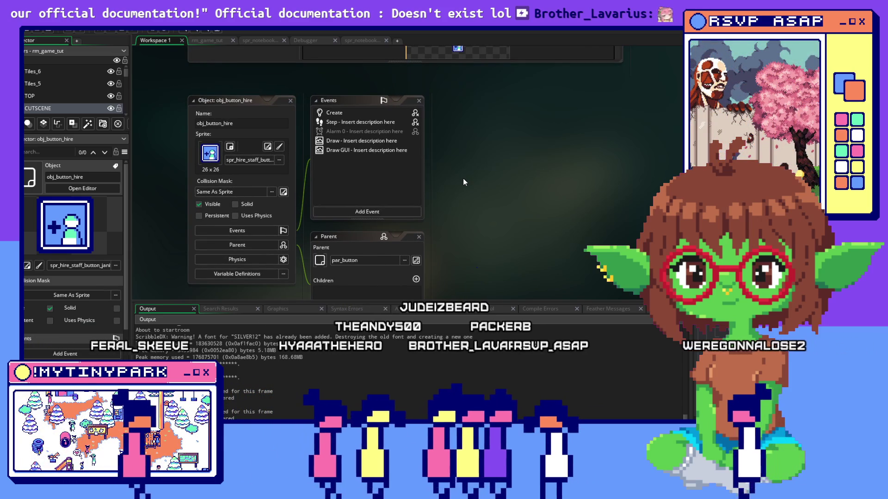
In obj_button_hire's Create event, change key from "beehive" to "hire"
double_click(351, 112)
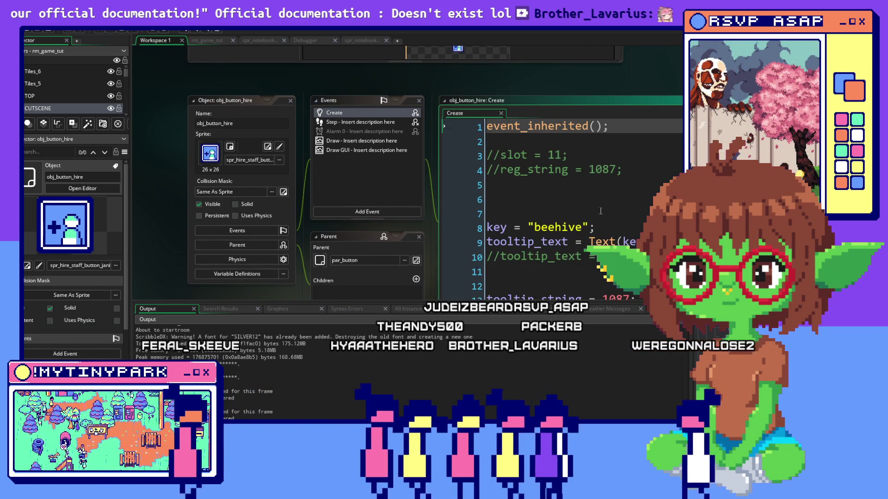
click(518, 193)
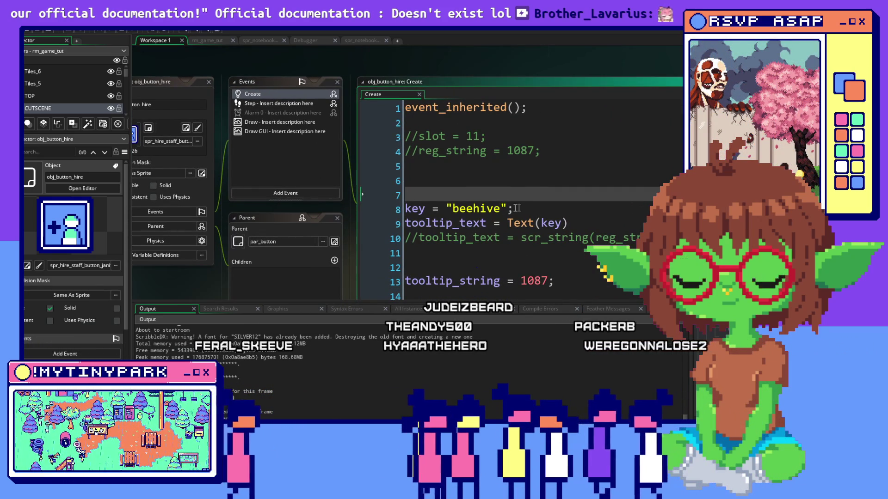
click(361, 205)
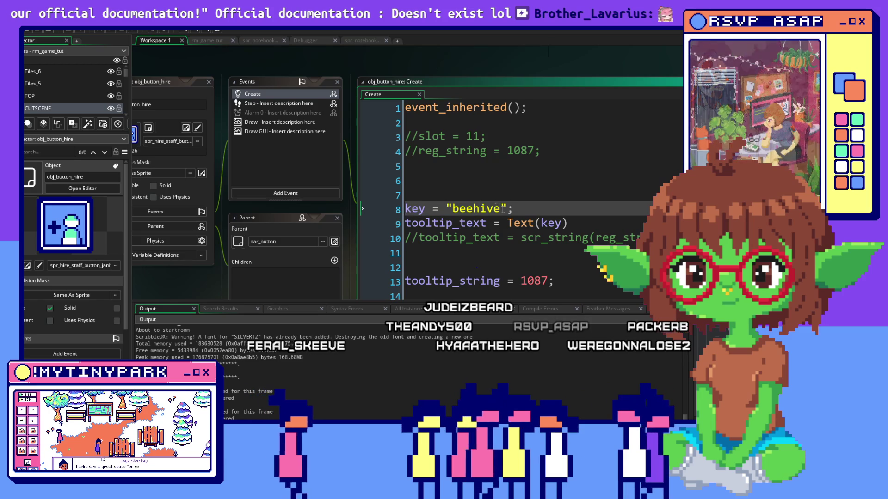
drag(506, 210, 447, 212)
text(hire)
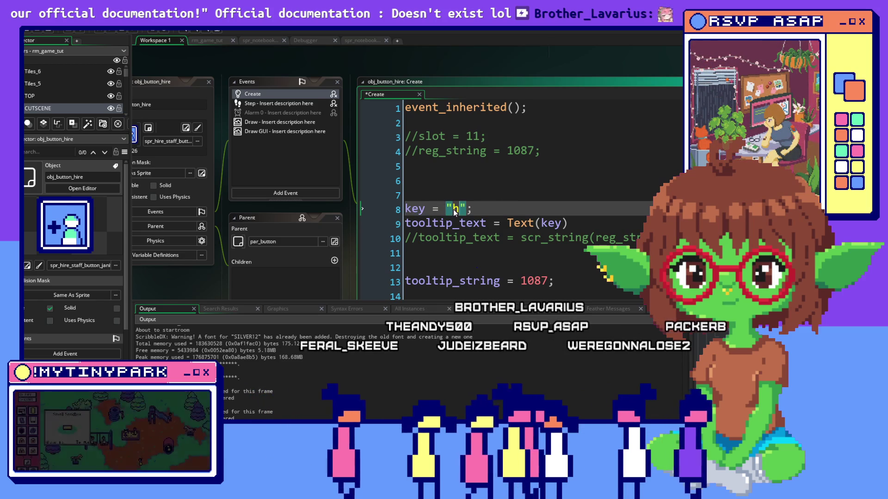
click(547, 179)
Change tooltip_string from 1087 to 0 on line 13
scroll(547, 179, down, 1)
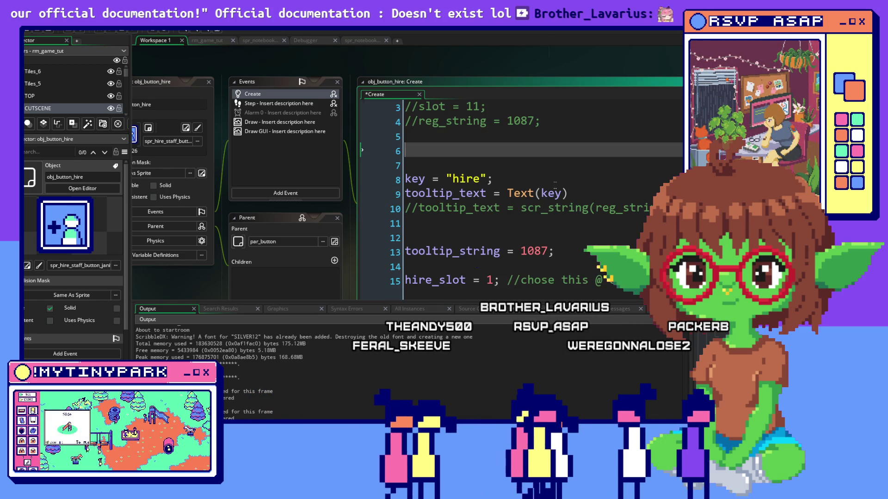
triple_click(402, 194)
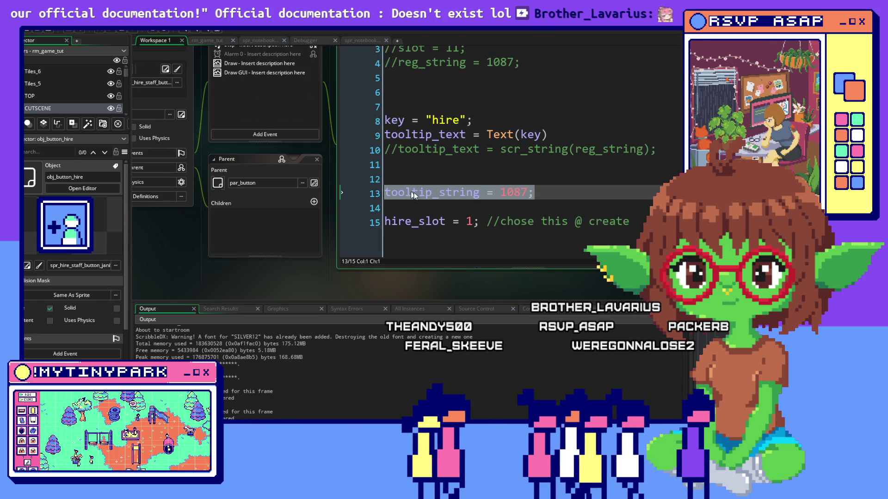
right_click(410, 193)
drag(536, 193, 485, 194)
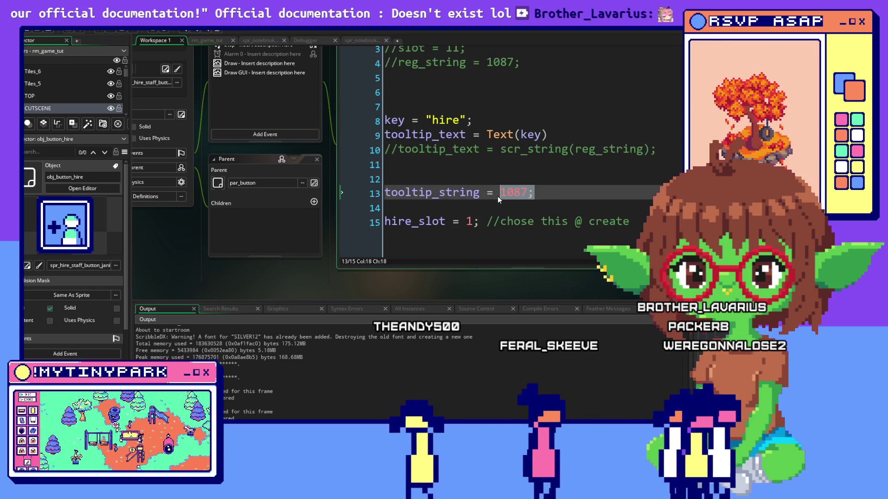
text(= 0;)
click(445, 164)
scroll(445, 160, up, 2)
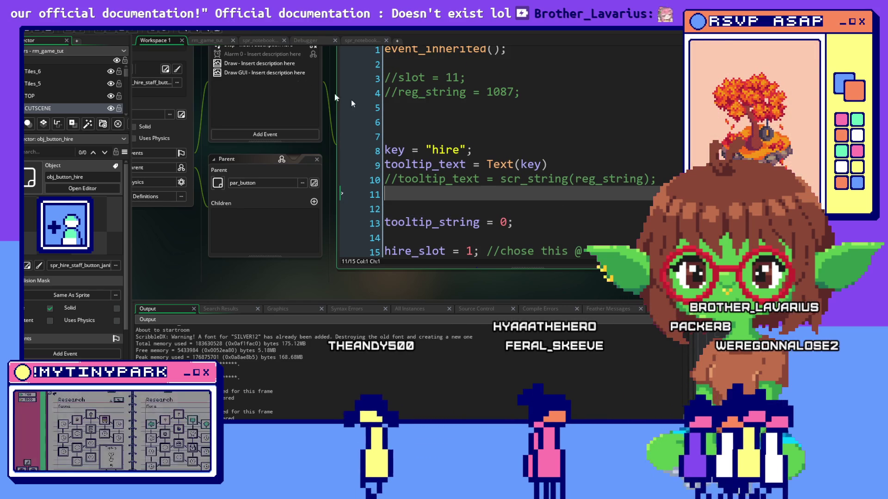
scroll(446, 157, up, 4)
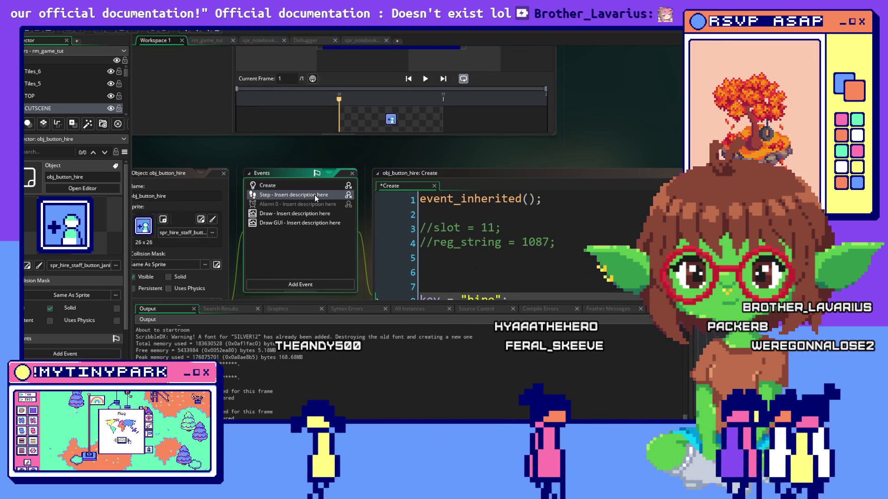
Check obj_button_hire's Step code, return to its Create code, then open the Draw GUI event
click(314, 195)
scroll(522, 217, down, 2)
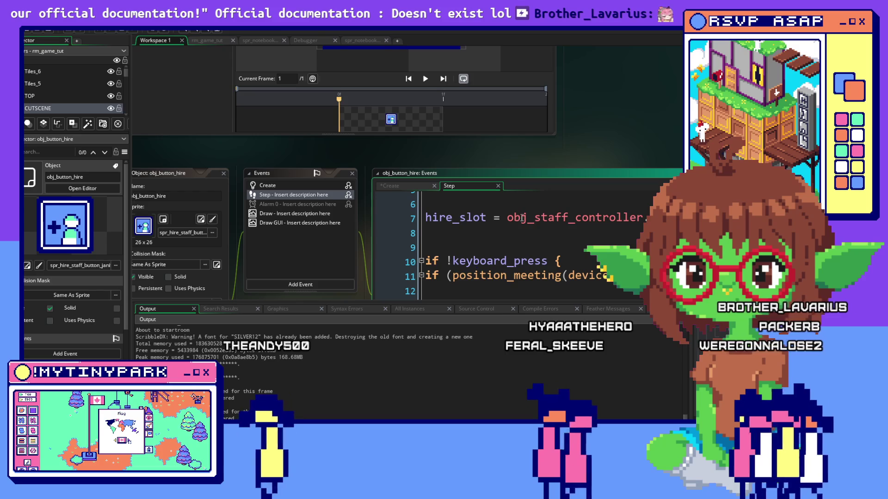
click(410, 185)
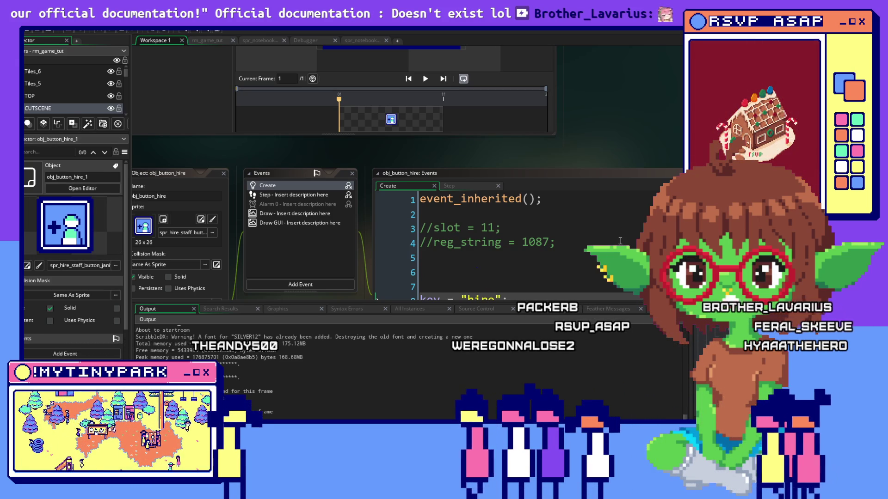
double_click(304, 223)
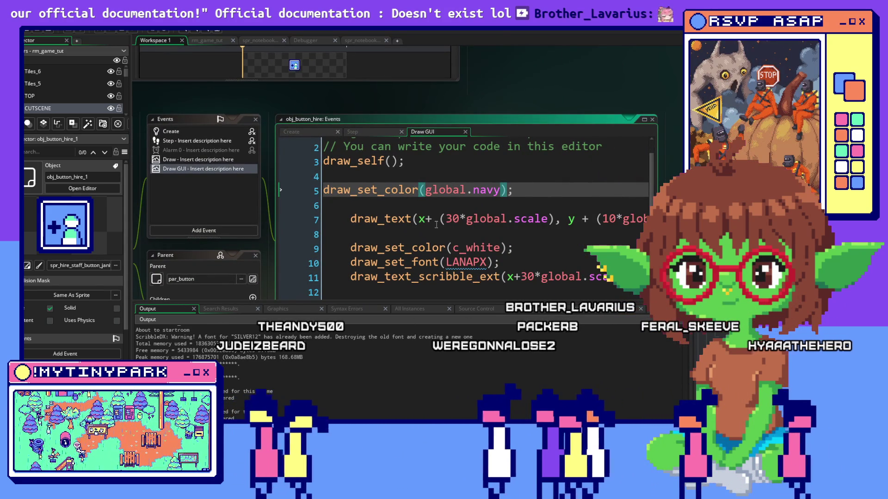
Delete Draw GUI lines 5–12, draw_set_color through draw_text_scribble_ext, leaving only draw_self()
click(439, 219)
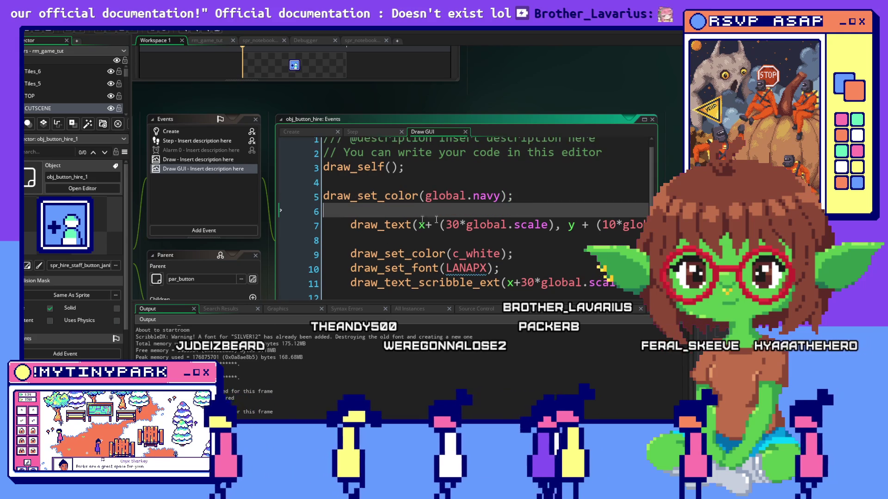
scroll(439, 216, up, 1)
scroll(439, 216, down, 1)
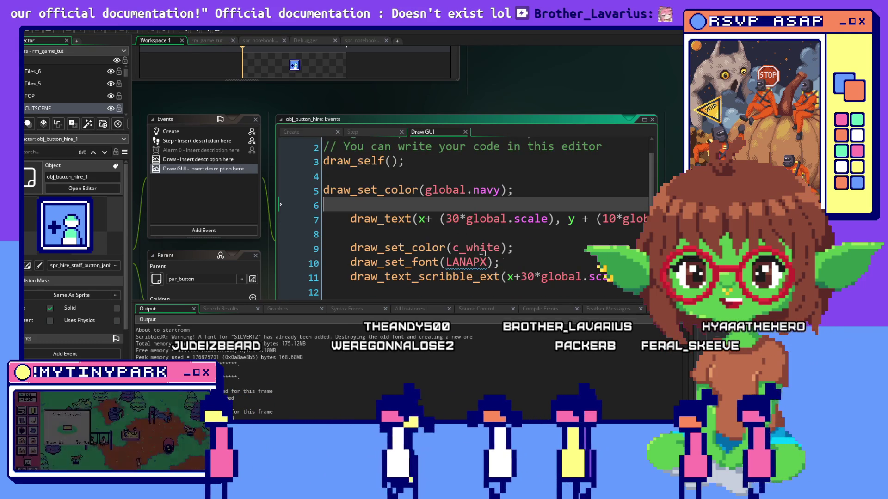
scroll(438, 216, up, 1)
click(585, 161)
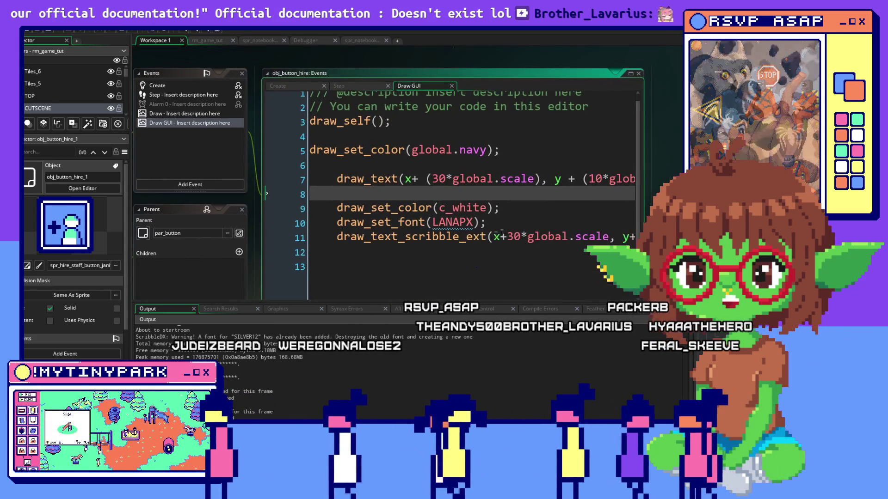
mouse_move(329, 162)
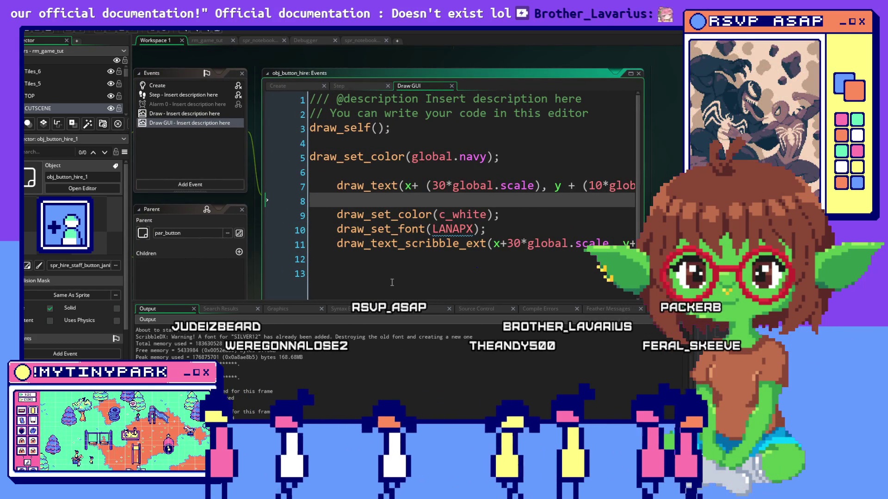
click(389, 268)
key(Up)
key(End)
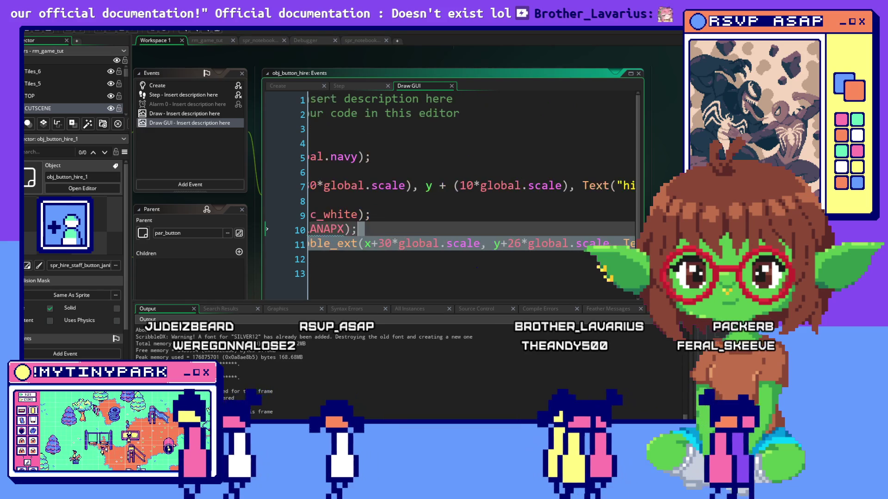
key(shift+Left)
key(shift+Left)
key(shift+Left)
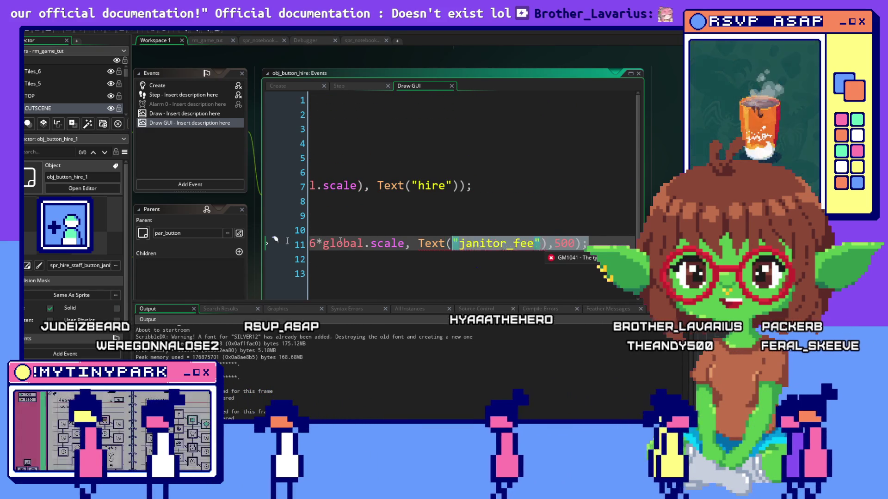
key(shift+Home)
key(shift+Up)
key(shift+Up)
key(shift+Up)
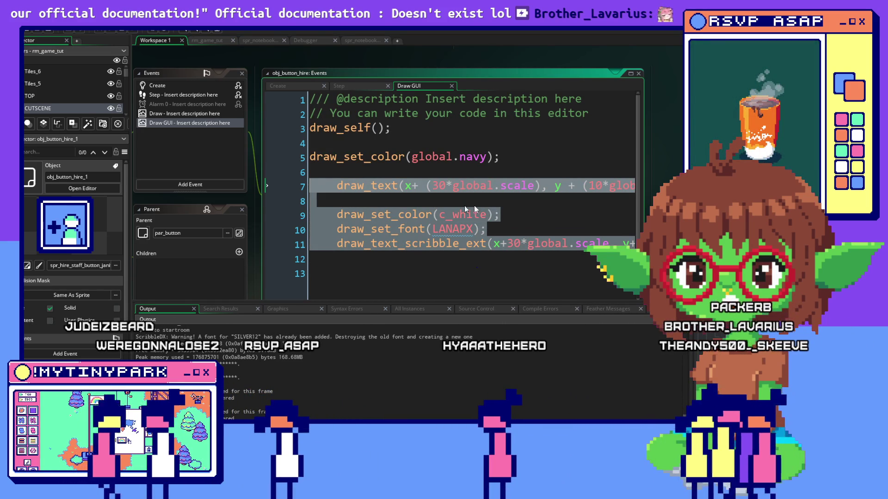
click(392, 228)
drag(310, 159, 311, 274)
key(Delete)
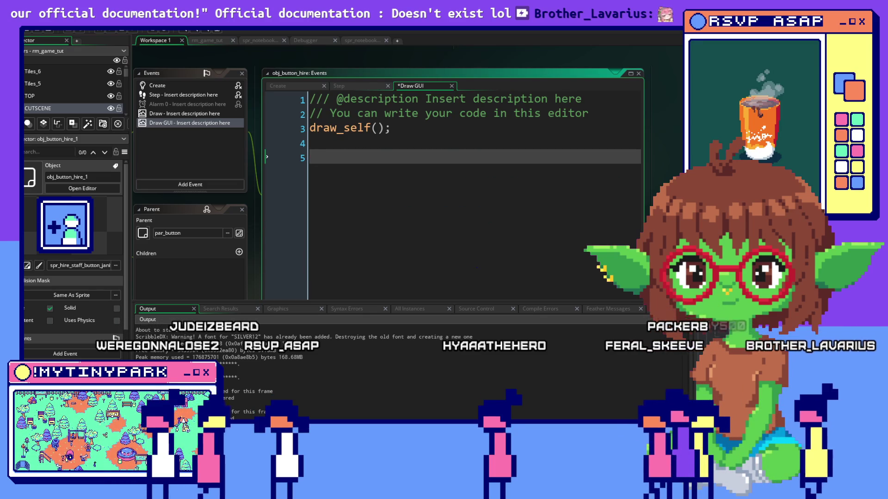
scroll(459, 251, up, 3)
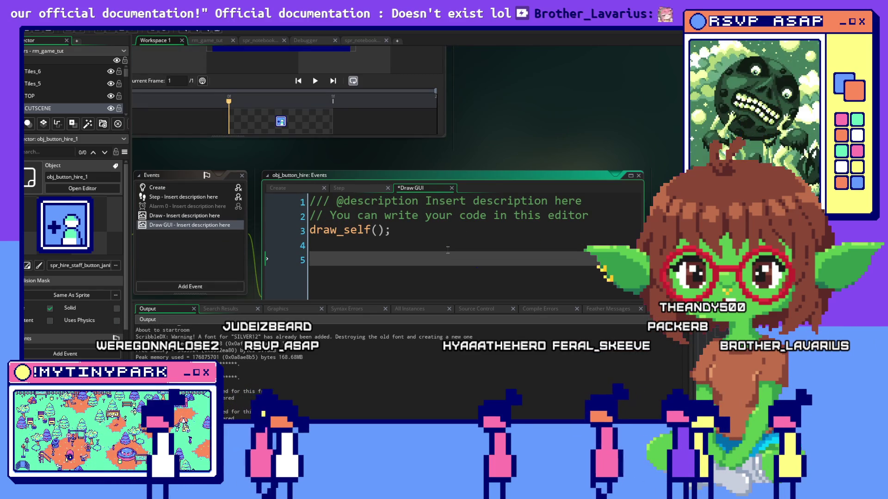
Switch to obj_button_hire's Step code and review the janitor-count check down to hire_staff = true
click(459, 251)
scroll(453, 192, down, 1)
click(383, 210)
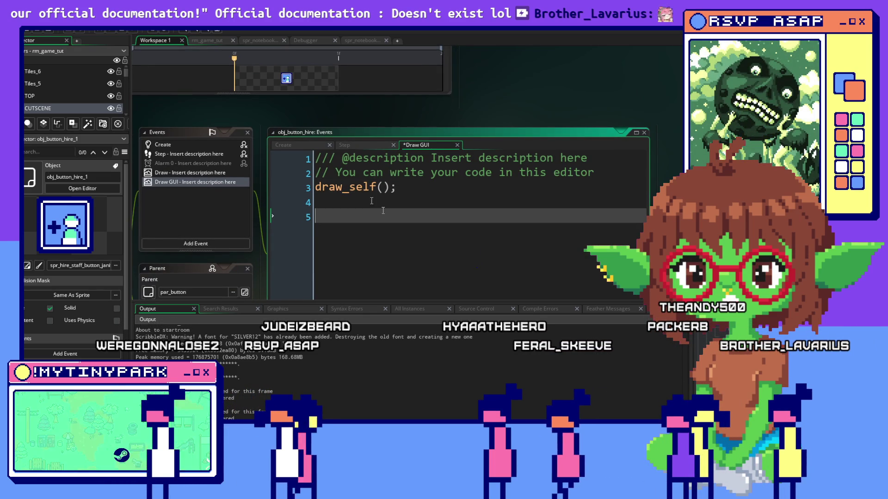
click(370, 145)
scroll(454, 209, up, 2)
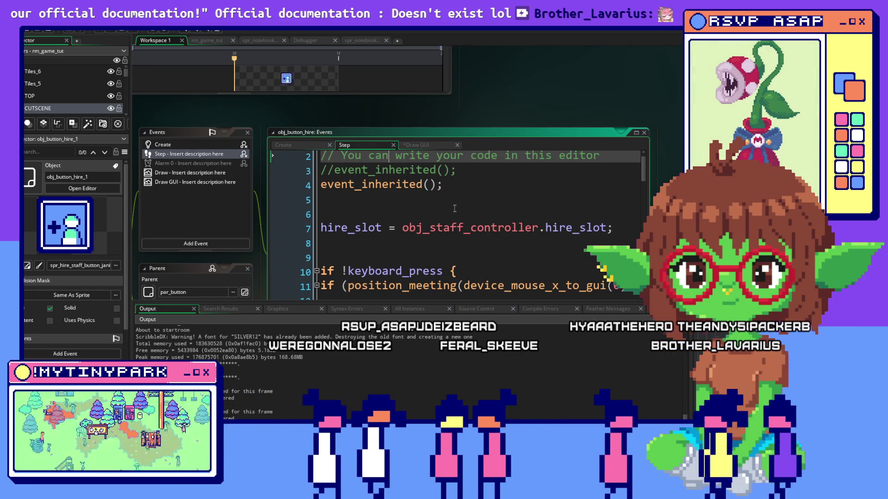
scroll(455, 209, down, 3)
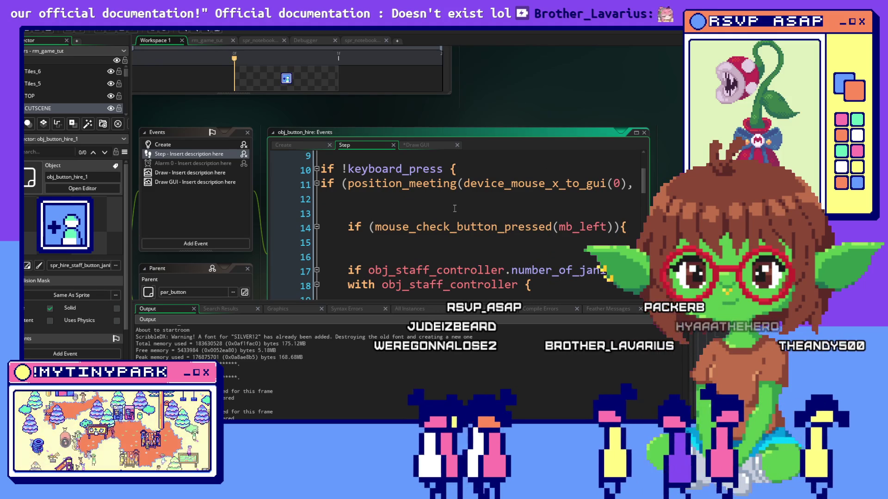
click(455, 209)
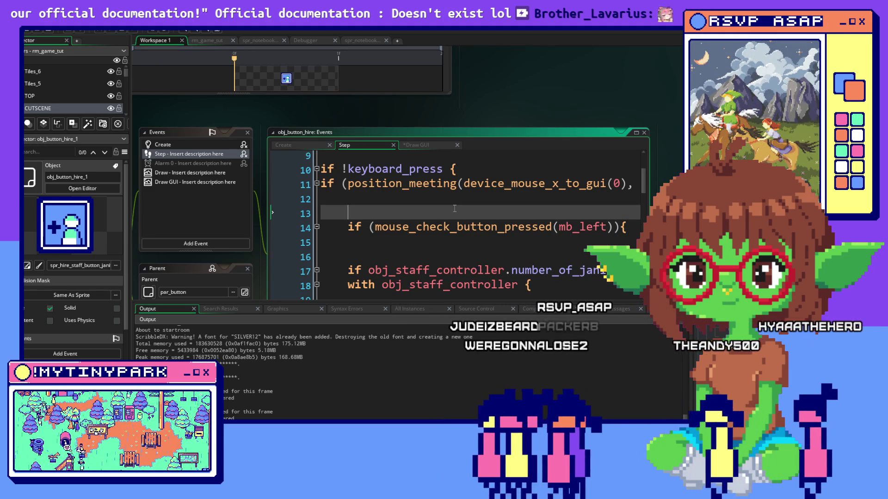
scroll(455, 208, down, 2)
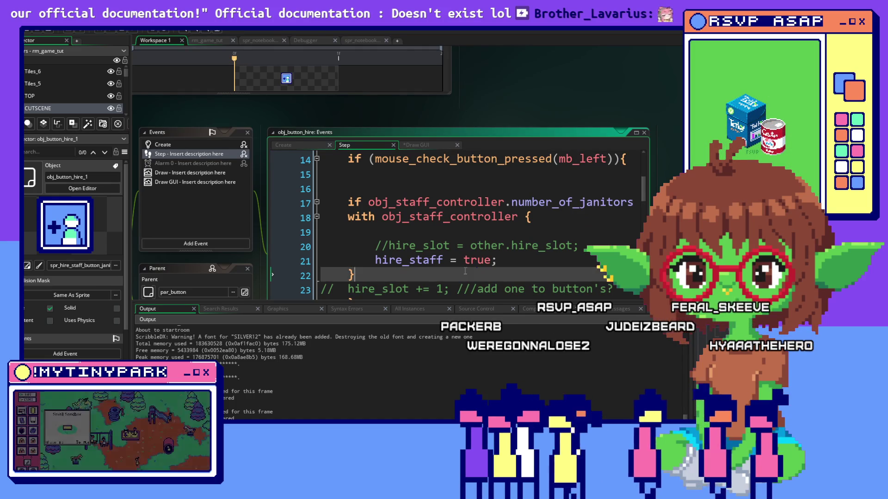
click(527, 260)
scroll(527, 259, down, 3)
scroll(527, 259, up, 2)
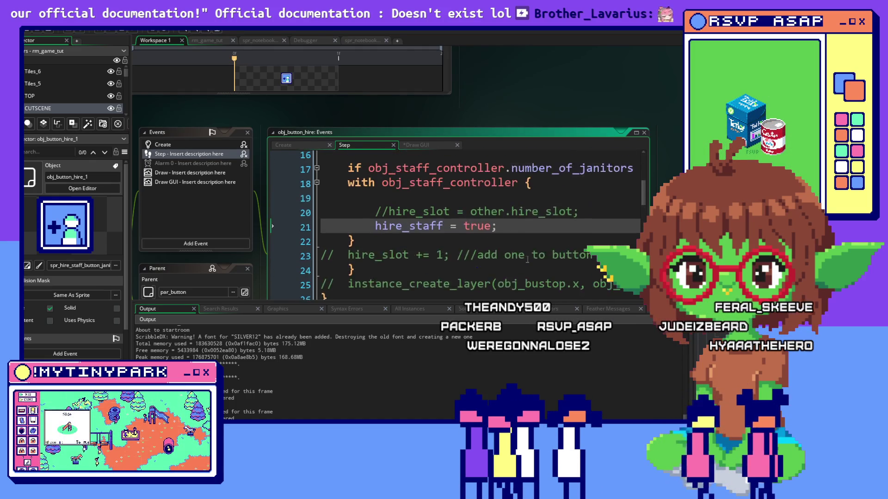
scroll(527, 259, up, 1)
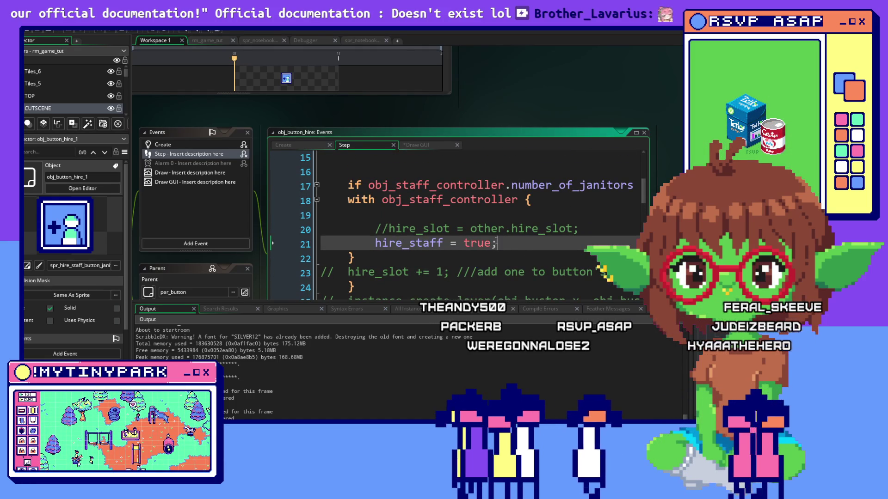
mouse_move(319, 224)
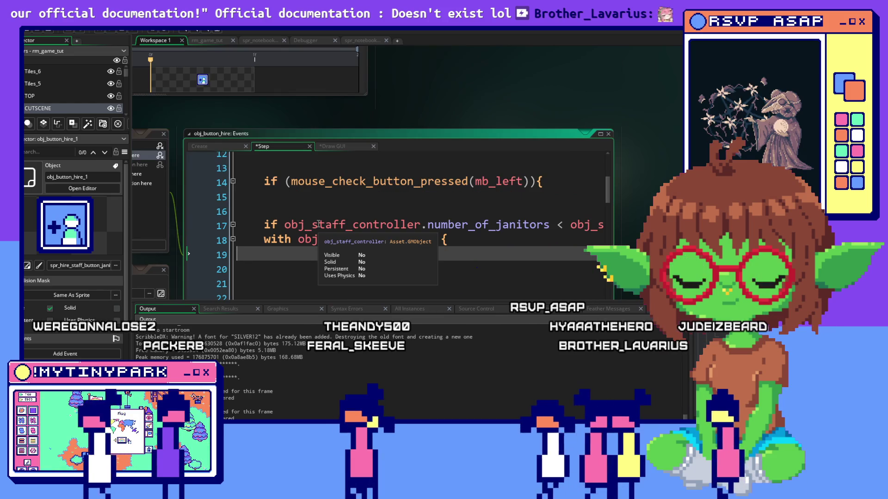
drag(380, 221, 635, 227)
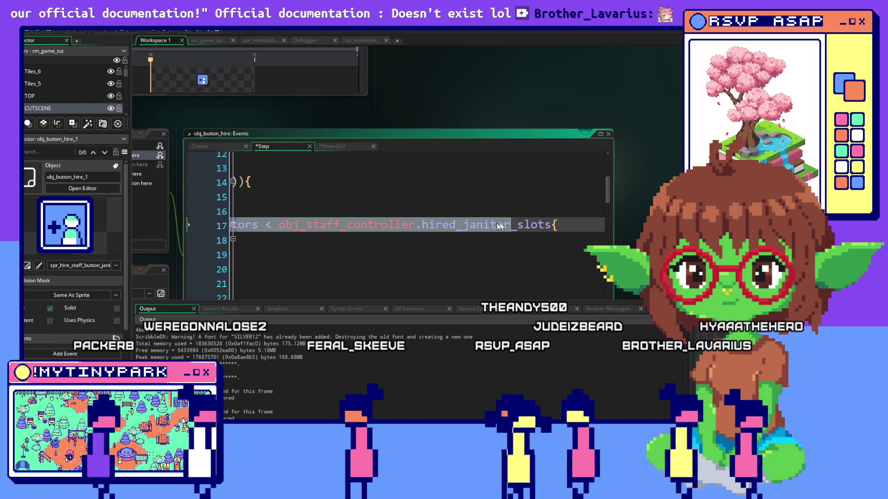
mouse_move(405, 226)
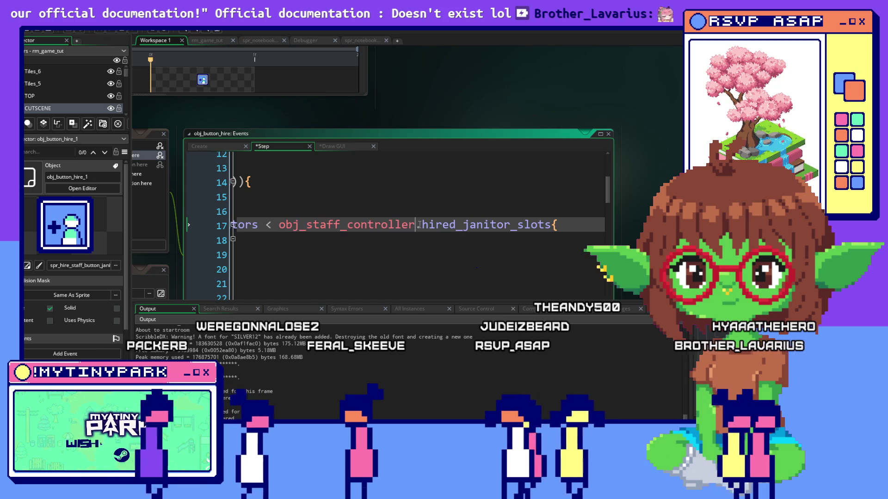
double_click(490, 225)
click(562, 262)
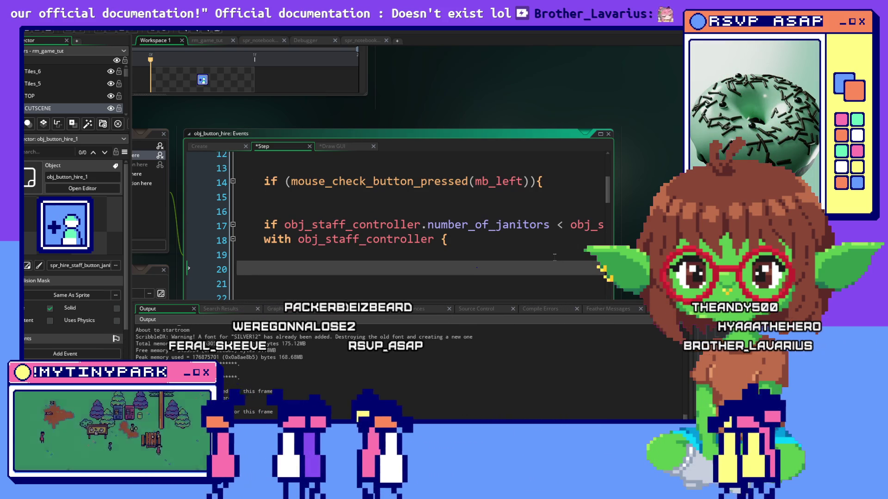
drag(570, 225, 601, 225)
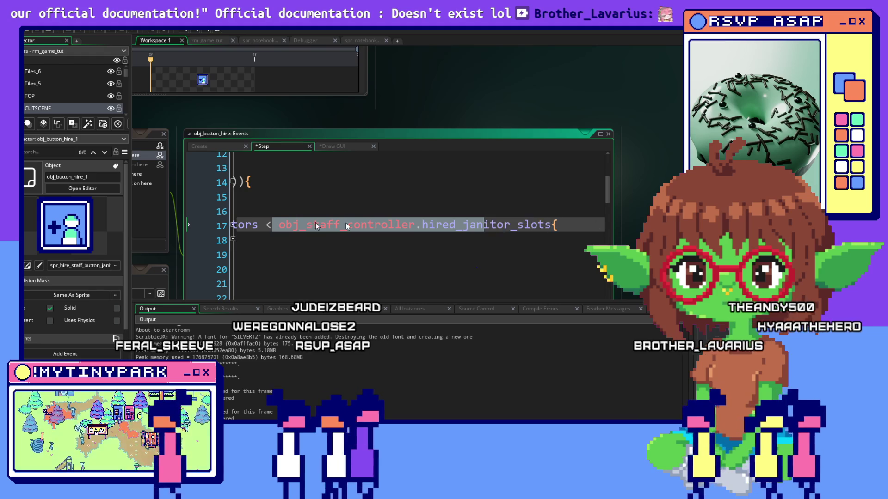
click(197, 220)
scroll(359, 224, down, 1)
click(359, 224)
text(with obj_staff_controller {)
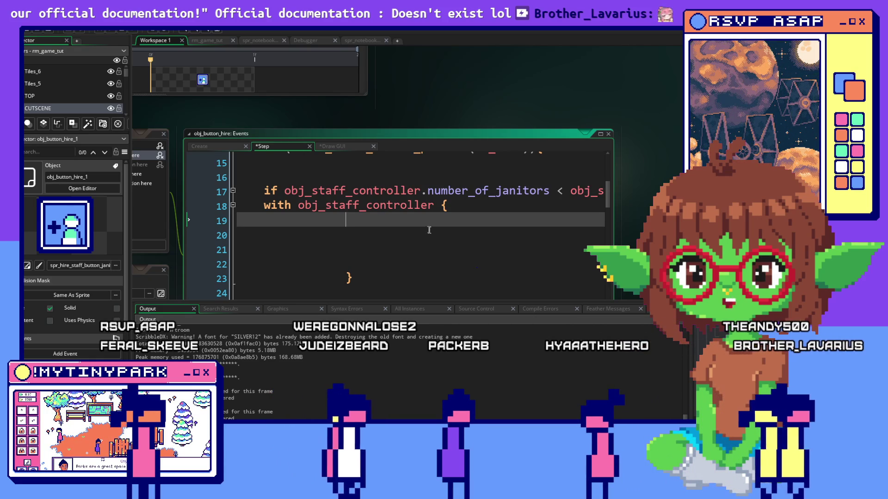
mouse_move(431, 205)
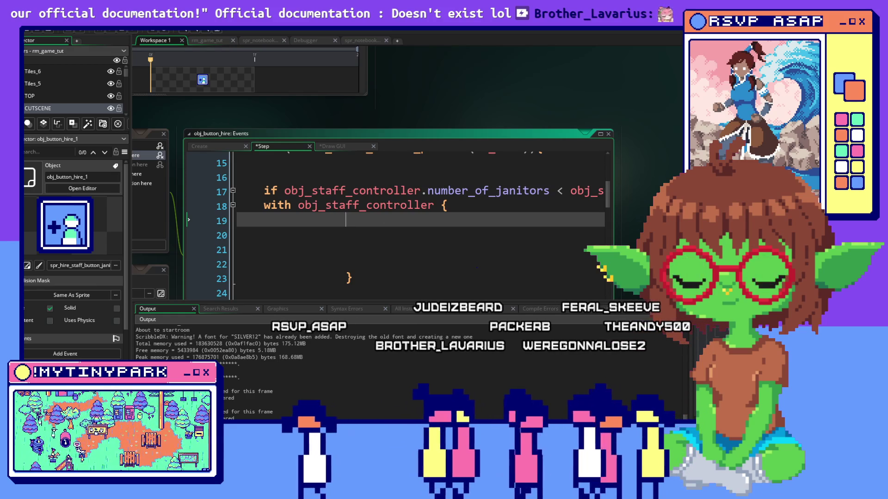
scroll(581, 245, down, 4)
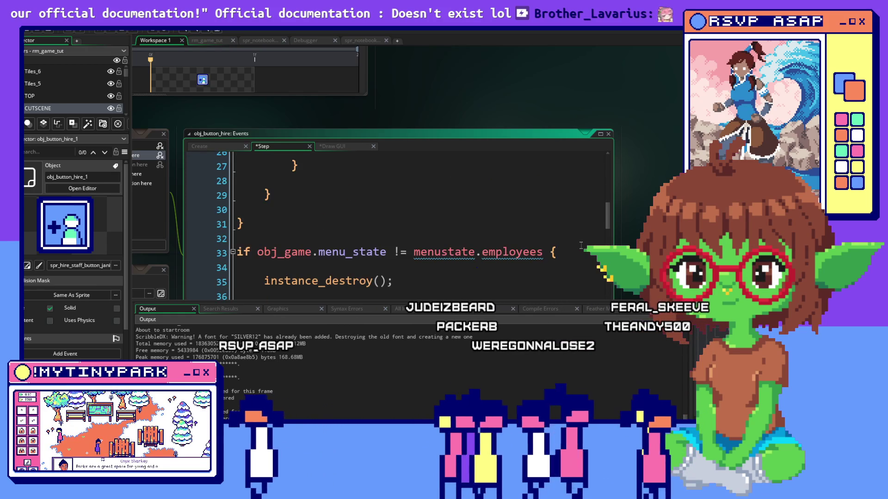
scroll(580, 246, up, 4)
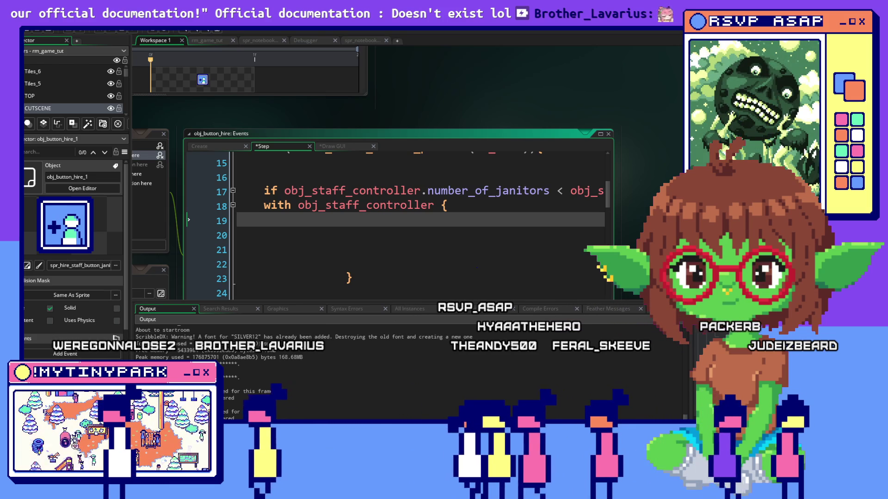
click(430, 240)
scroll(380, 219, down, 1)
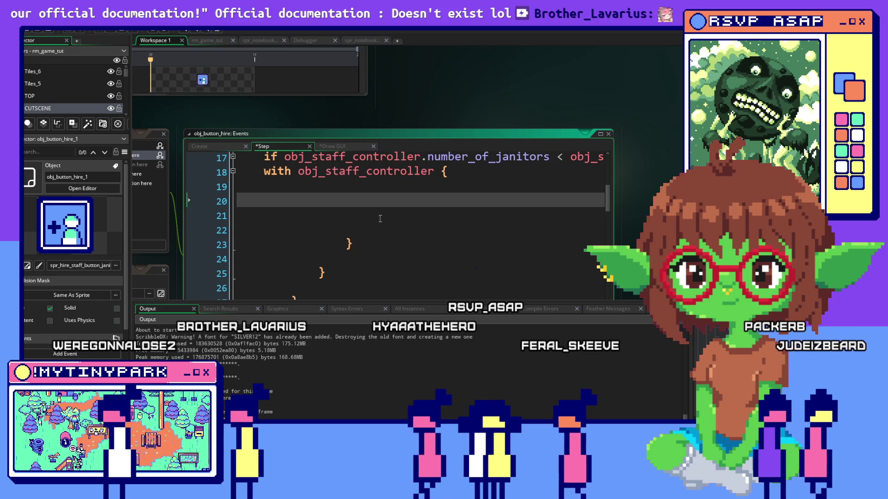
scroll(379, 219, up, 1)
click(397, 208)
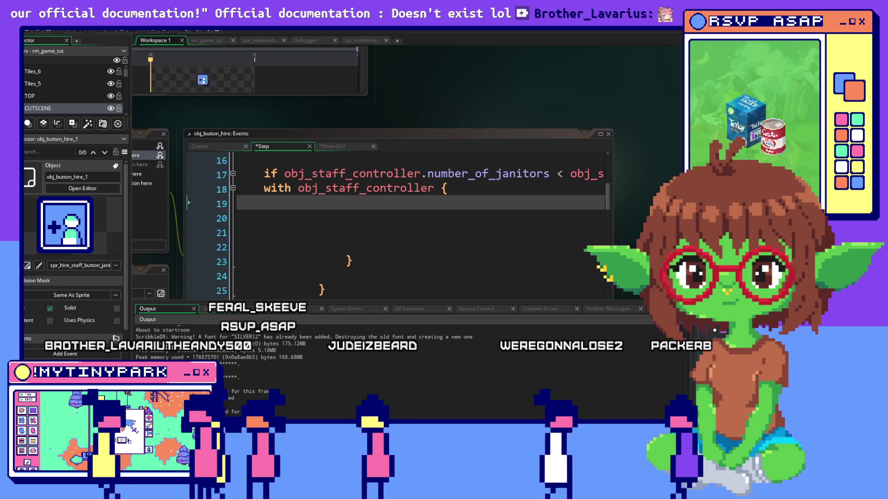
key(F12)
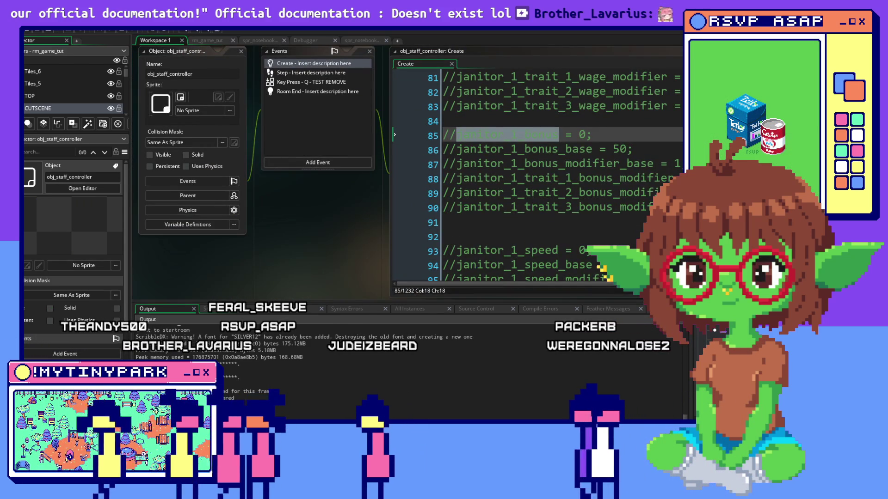
Pan to obj_staff_controller in the workspace and open its Step event code
drag(611, 138, 466, 154)
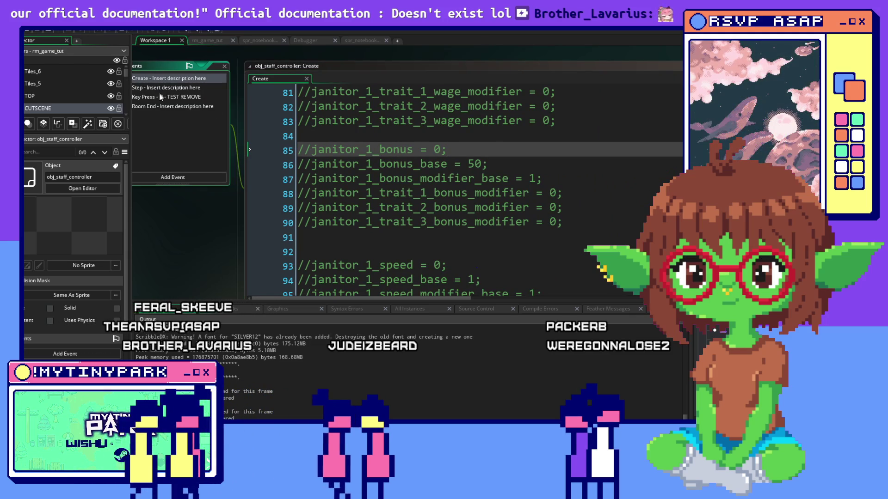
click(176, 89)
double_click(207, 89)
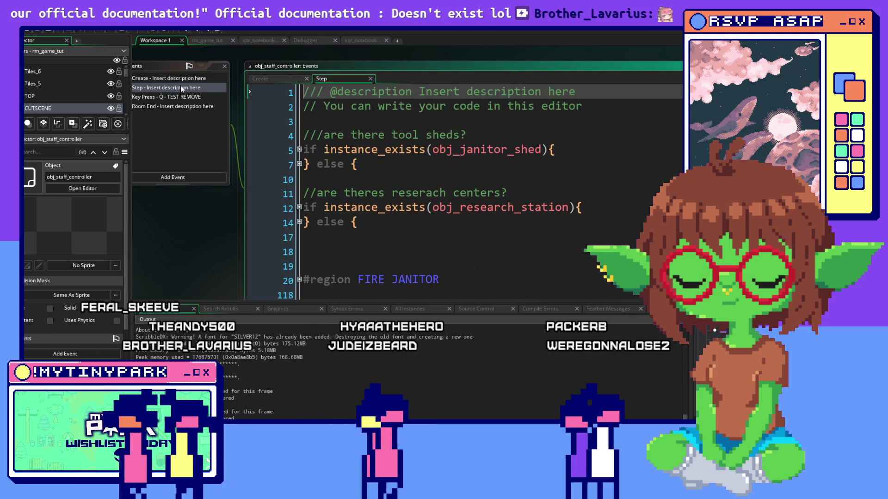
Scroll to //HIRING and unfold the switch hire_slot block and the #region SLOT 1
click(526, 221)
scroll(486, 221, down, 1)
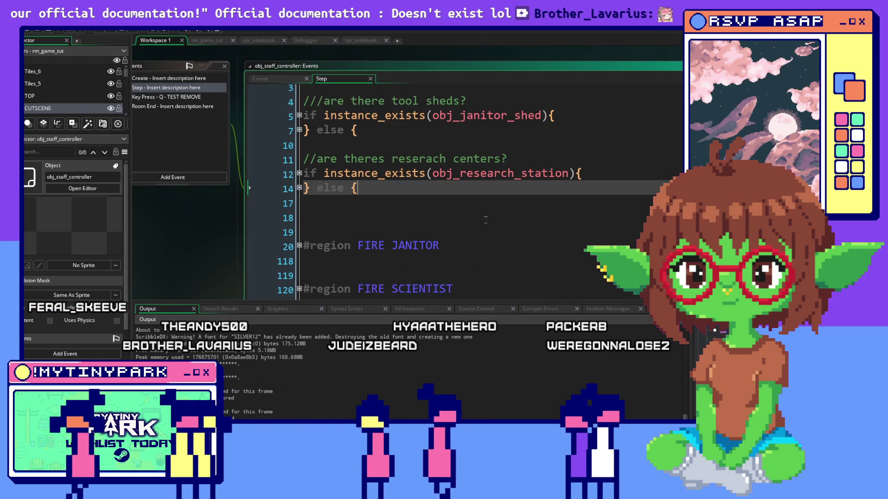
scroll(486, 220, up, 1)
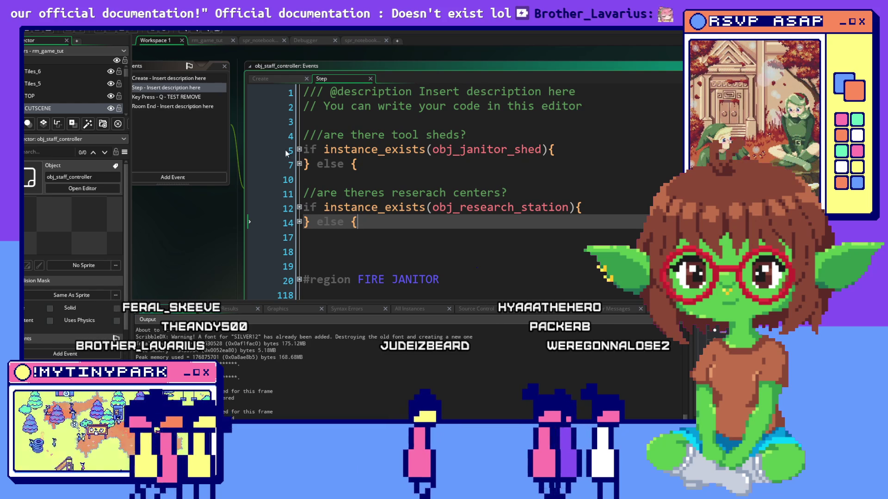
click(299, 151)
click(299, 150)
scroll(321, 191, down, 4)
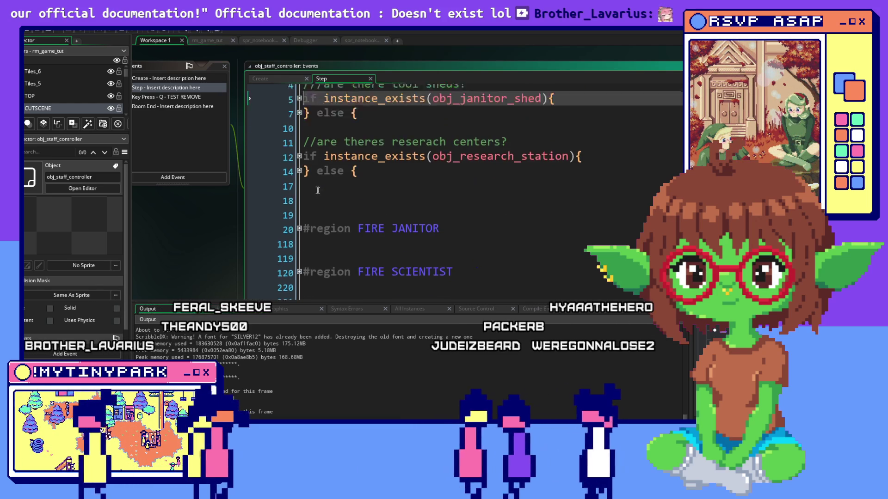
scroll(322, 191, down, 2)
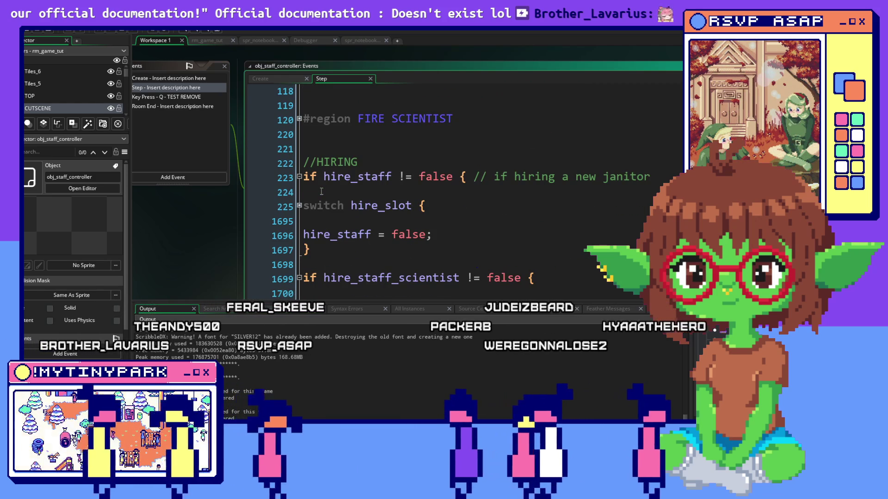
click(299, 205)
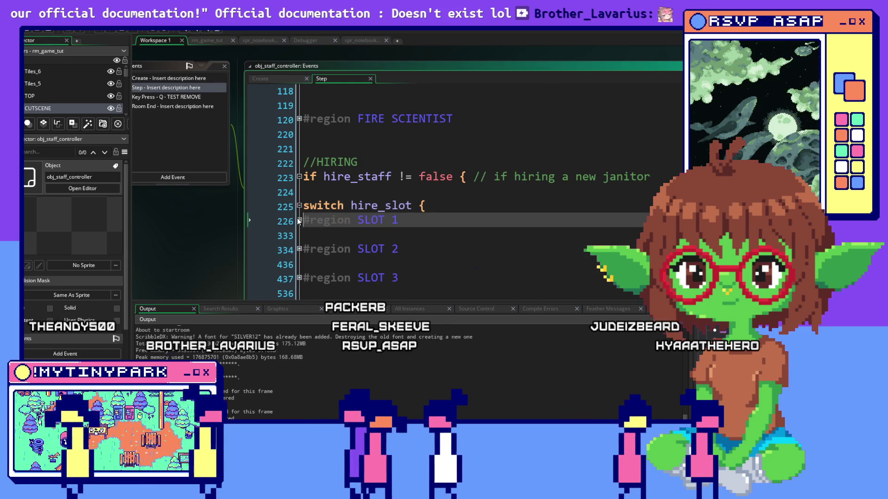
click(300, 220)
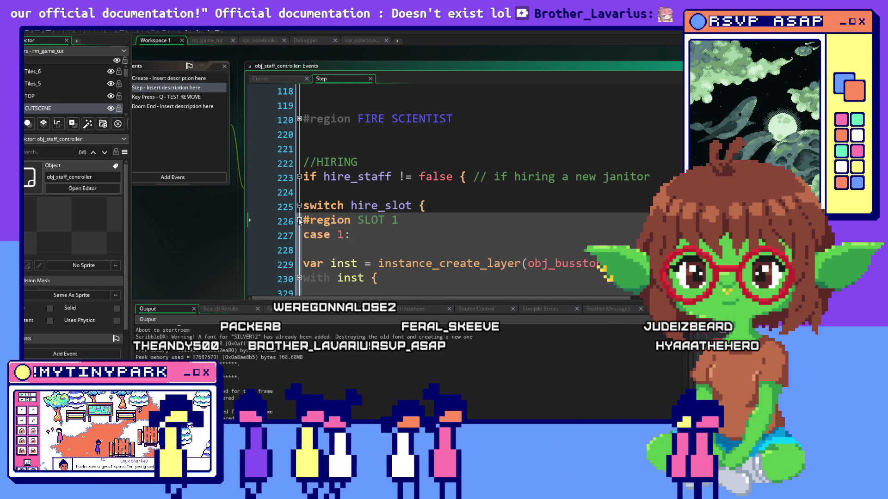
scroll(298, 218, down, 1)
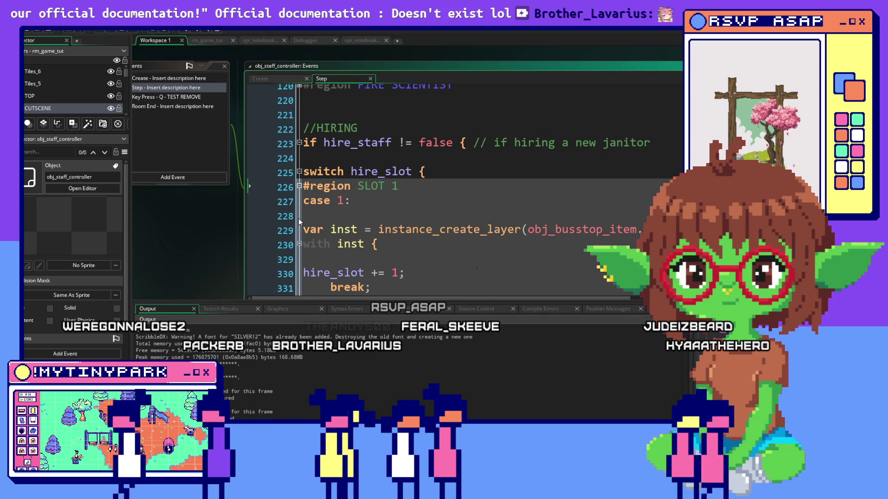
scroll(416, 208, down, 2)
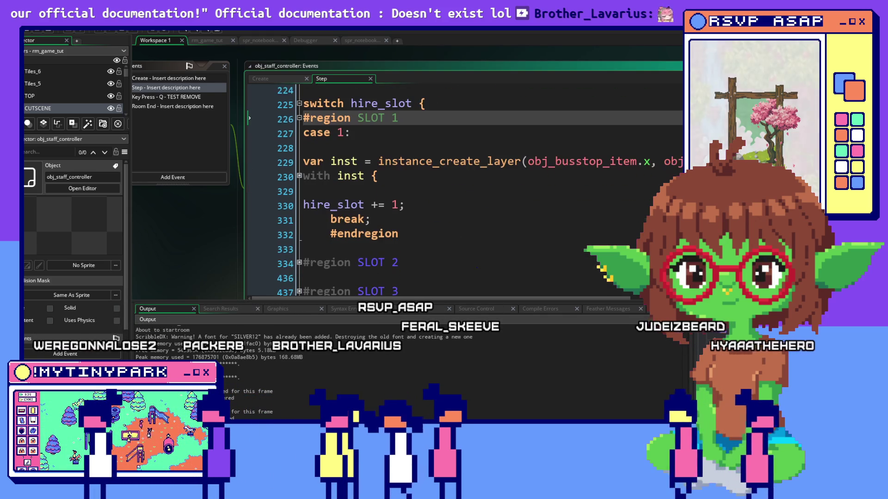
scroll(462, 185, up, 2)
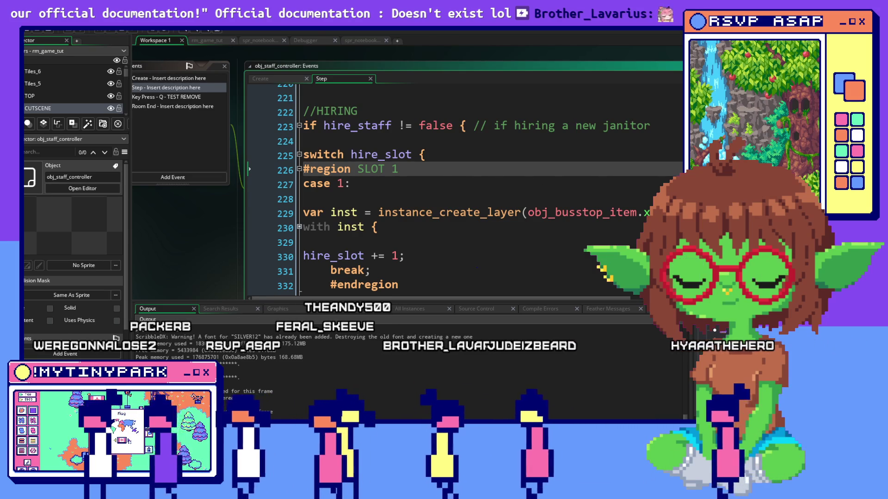
In the running park game, place a Tool Shed on the map and open the notebook's staff page
key(alt+Tab)
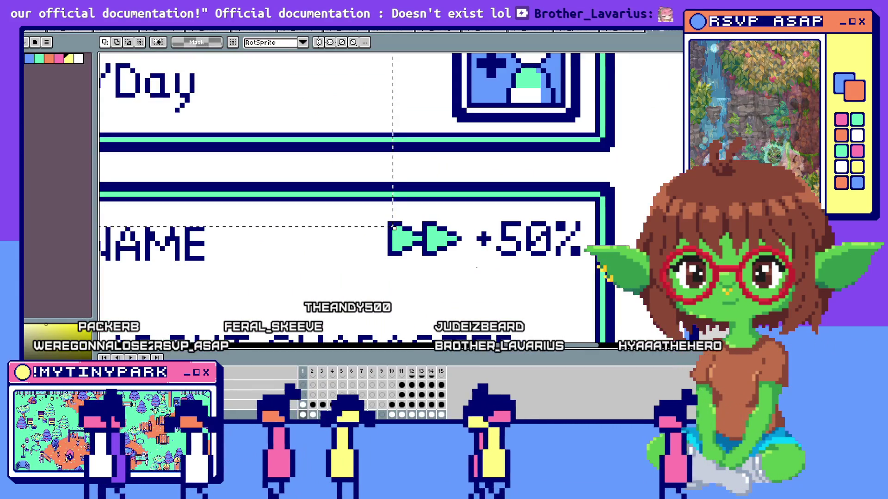
key(alt+Tab)
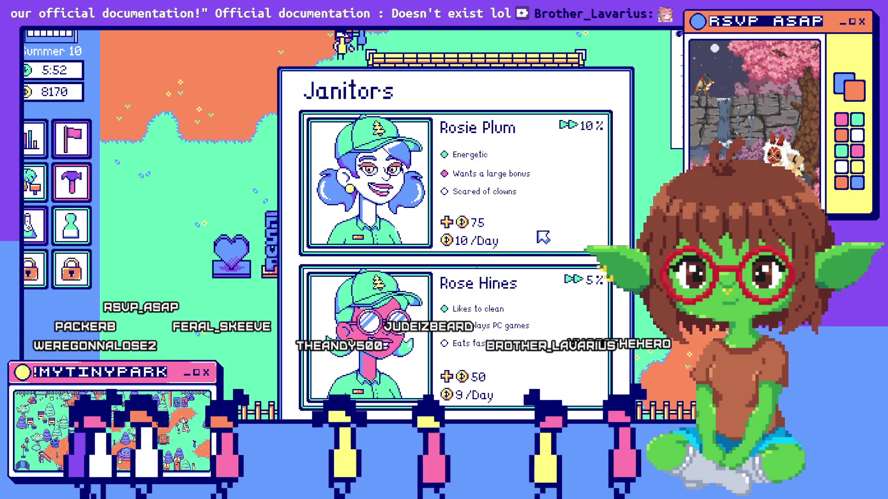
scroll(58, 185, down, 1)
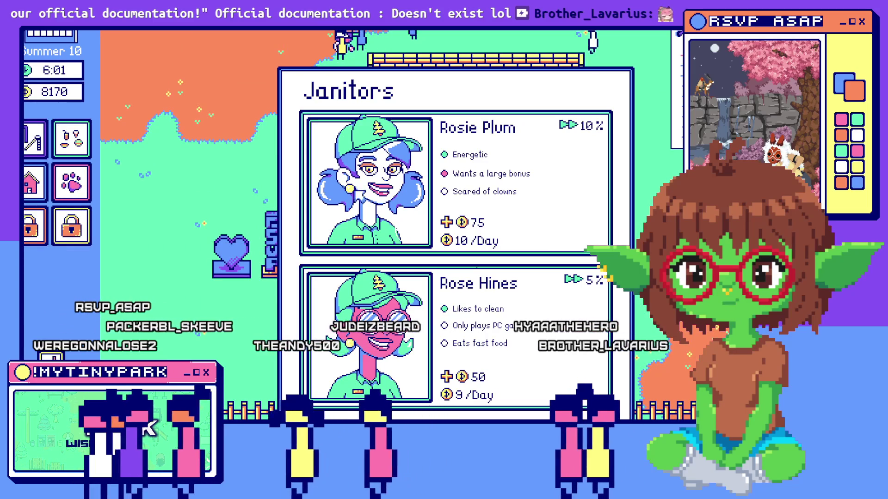
scroll(43, 240, down, 3)
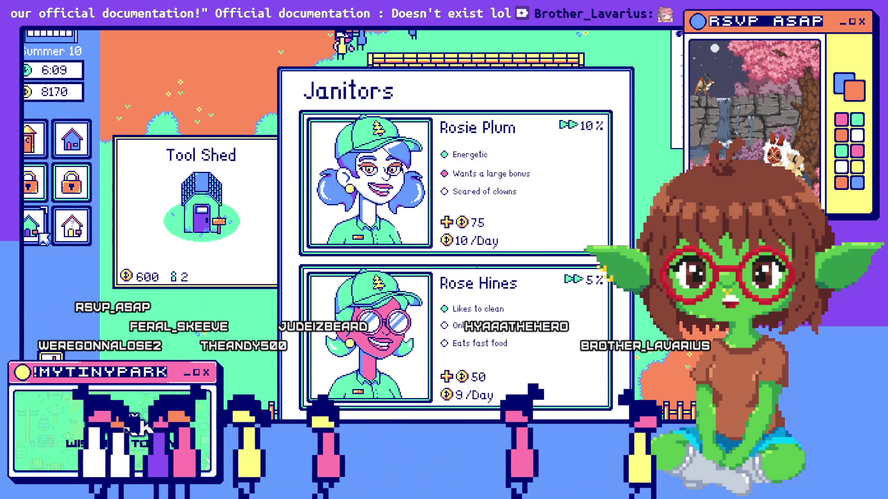
click(46, 239)
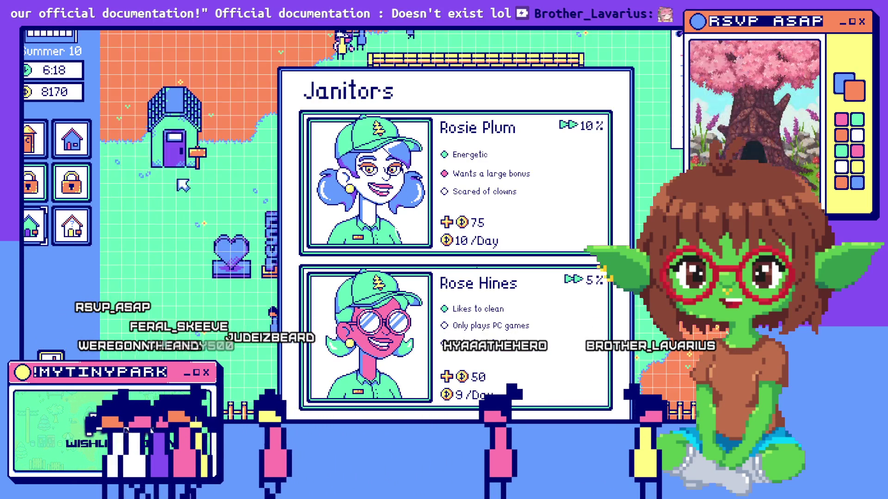
click(72, 131)
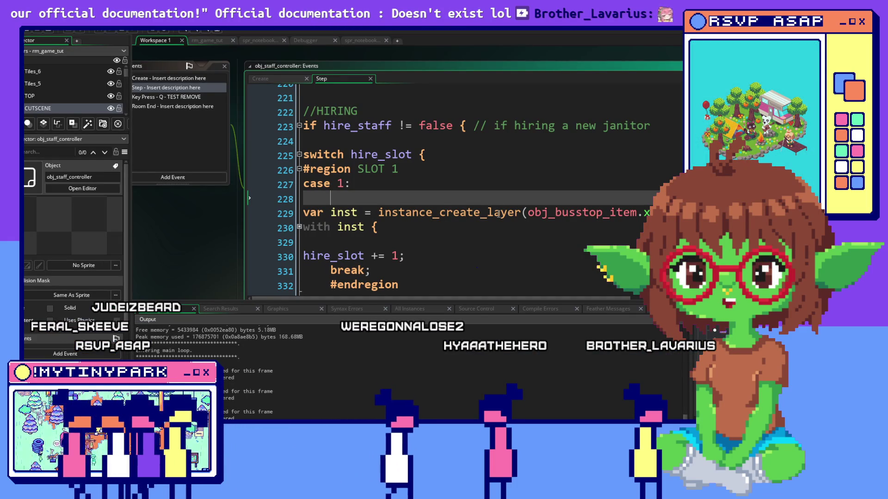
Unfold the 'with inst' block setting the new janitor's slot, age and gender, and check line 223
scroll(498, 214, right, 10)
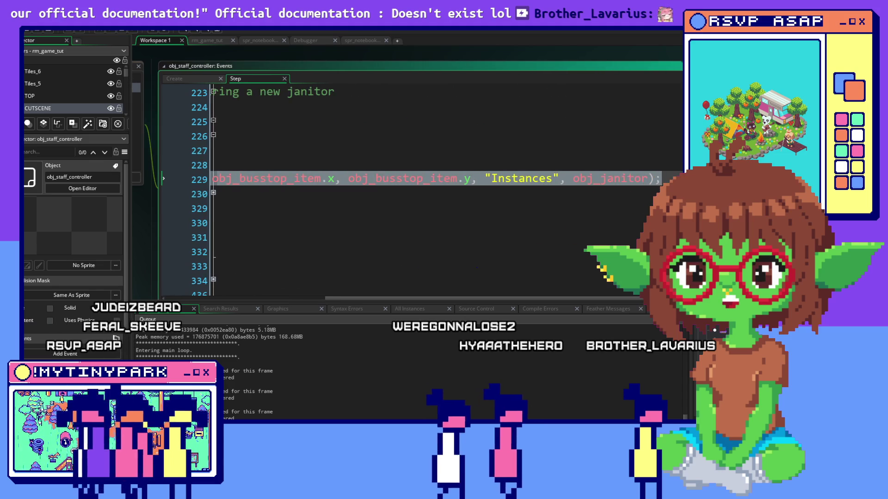
scroll(182, 193, left, 10)
click(214, 192)
scroll(324, 208, down, 2)
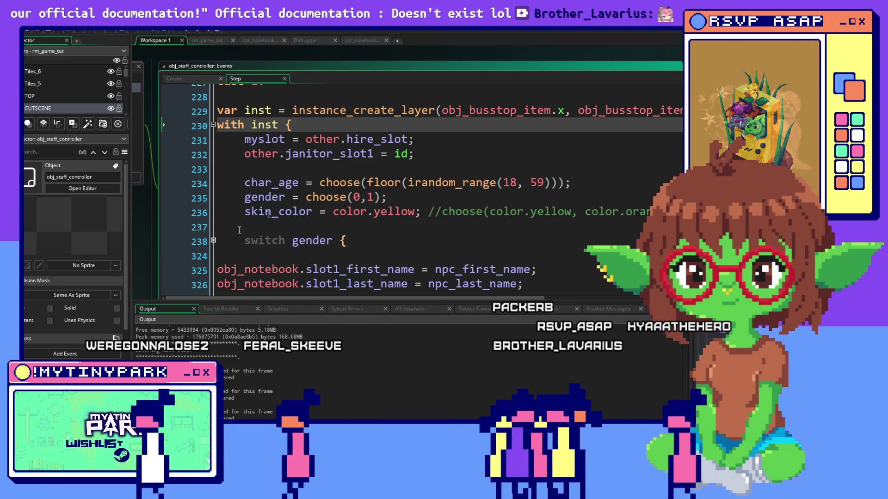
scroll(371, 138, up, 1)
scroll(371, 138, up, 2)
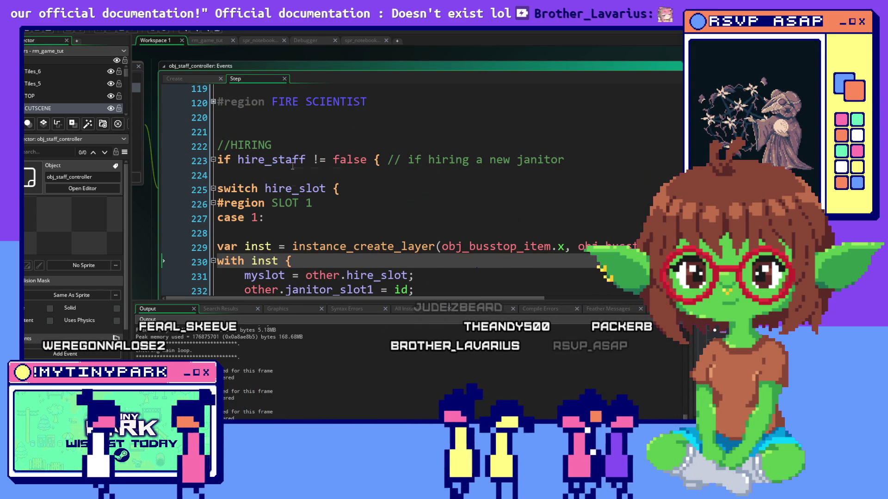
mouse_move(293, 167)
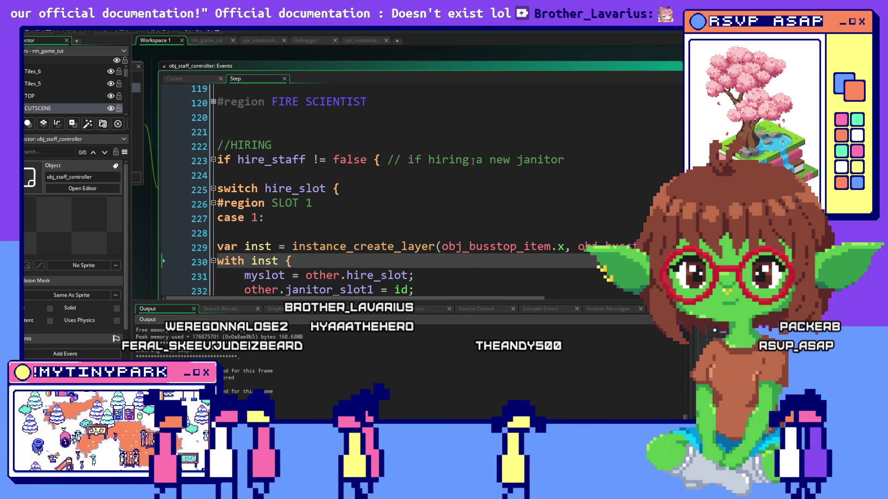
click(238, 159)
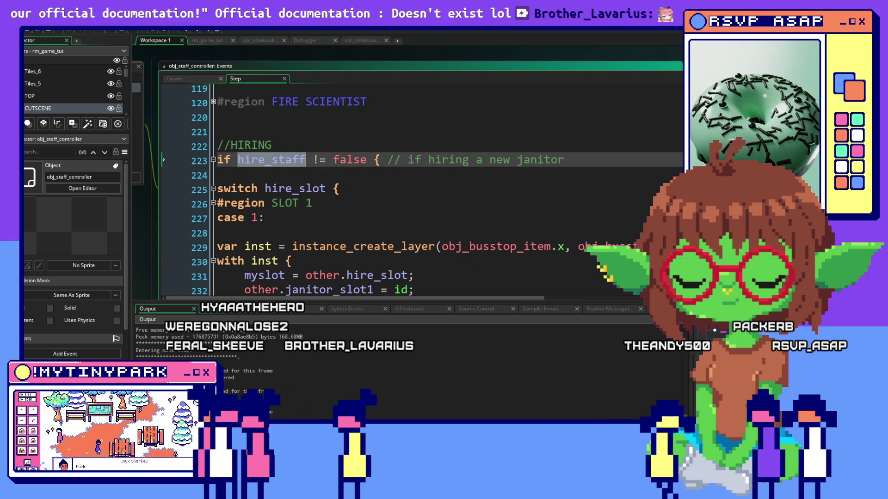
key(ctrl+Tab)
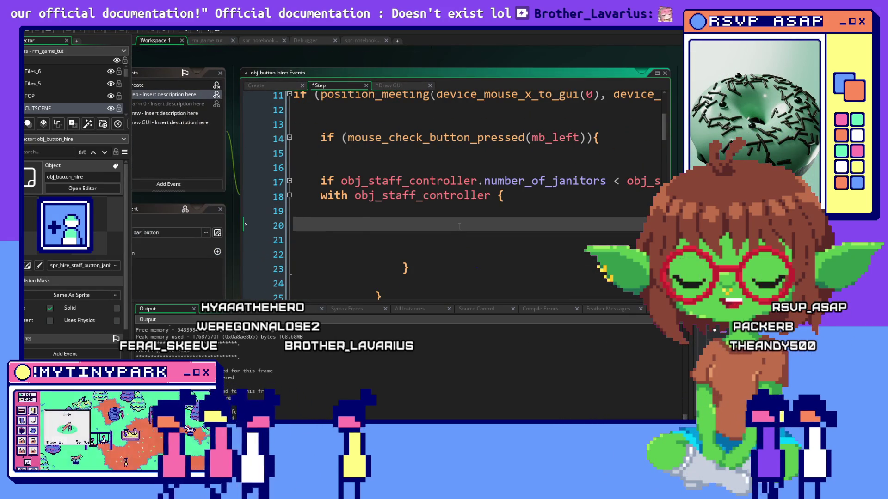
Indent hire_staff inside the with obj_staff_controller block and complete it as 'hire_staff = true;'
key(Tab)
key(Tab)
key(Tab)
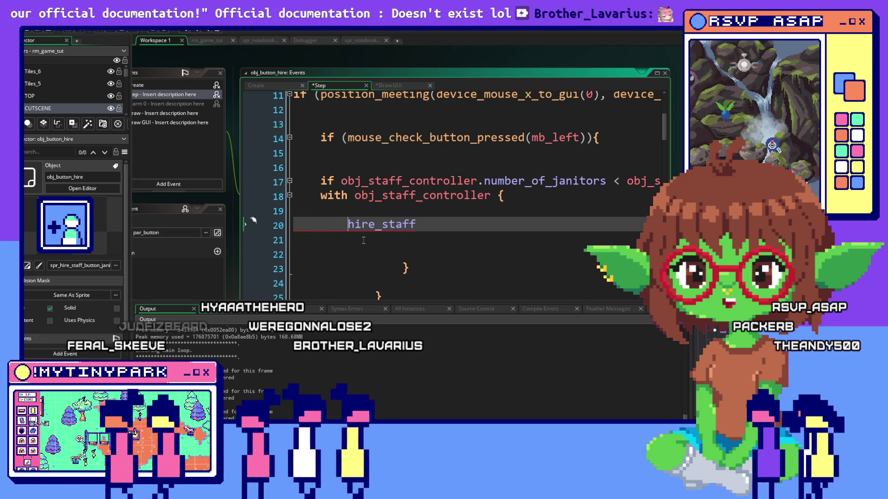
click(487, 234)
click(490, 225)
text(= true;)
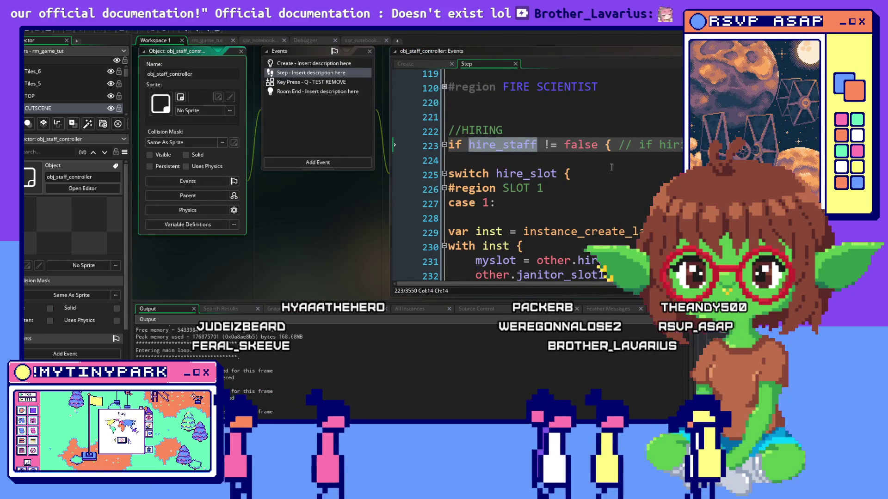
Scroll to the slot 1 hiring code and inspect the janitor_slot1 assignment and char_age line 234
scroll(488, 151, down, 2)
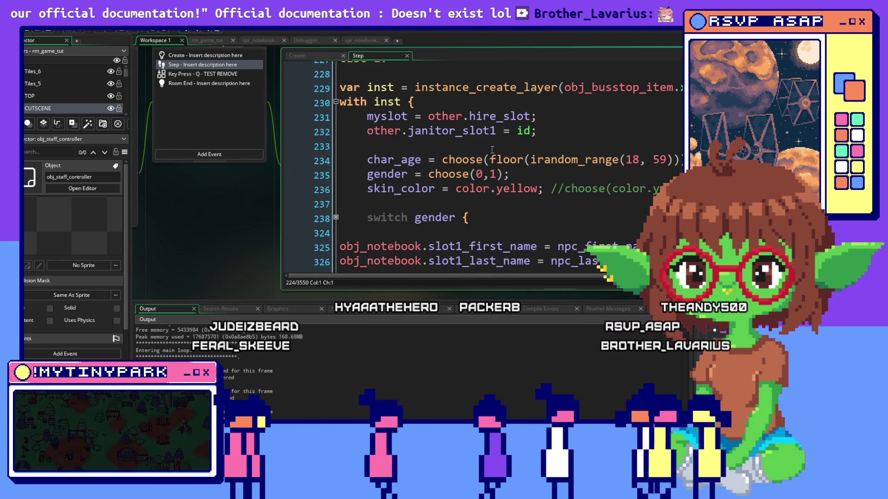
scroll(492, 149, down, 2)
scroll(492, 149, down, 1)
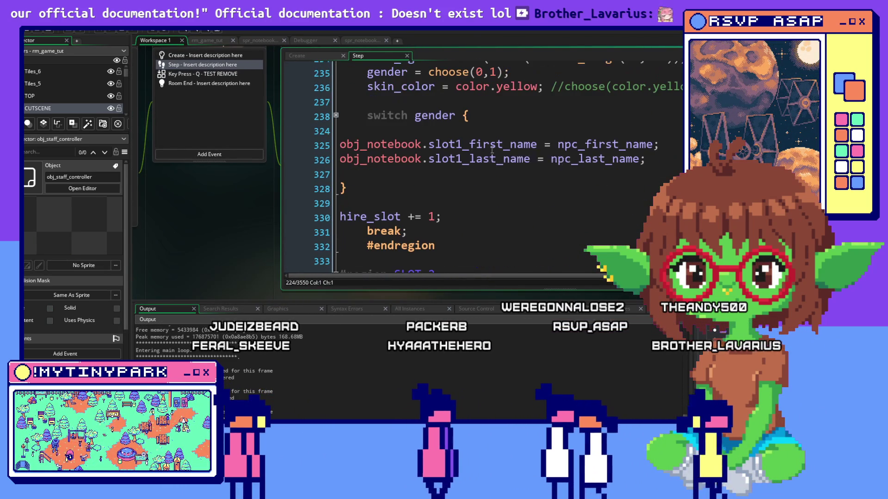
scroll(492, 149, up, 2)
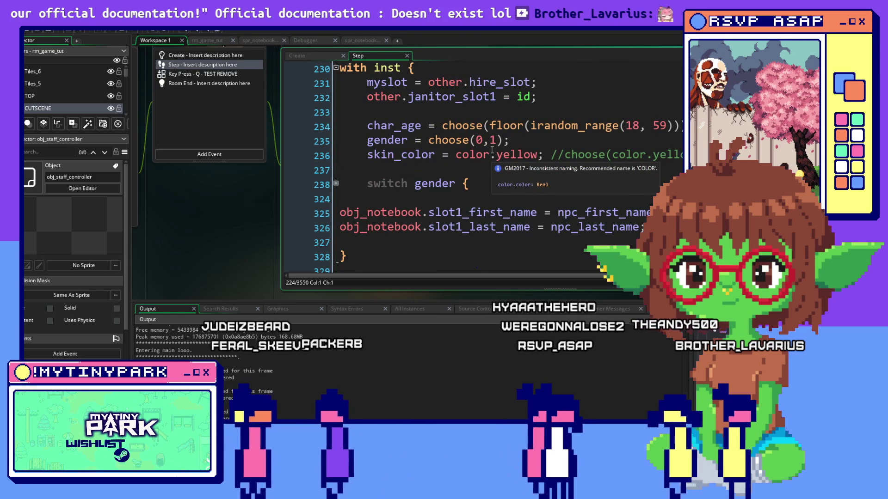
scroll(492, 149, up, 2)
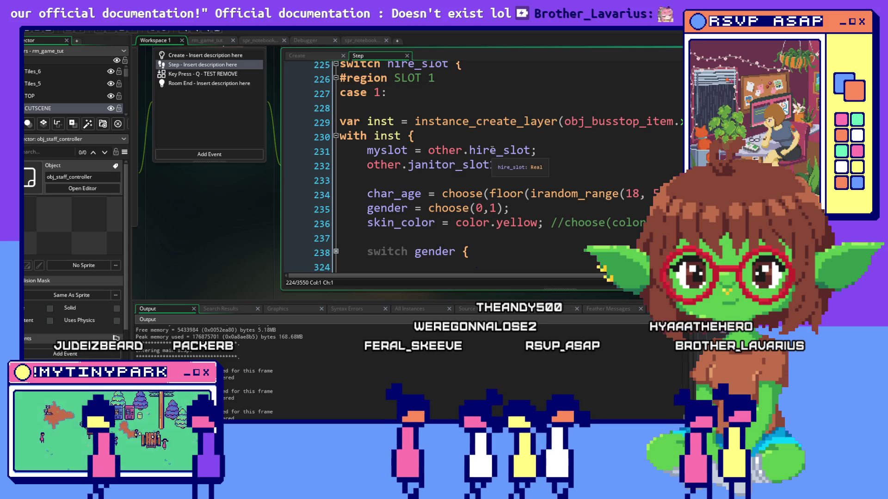
click(541, 165)
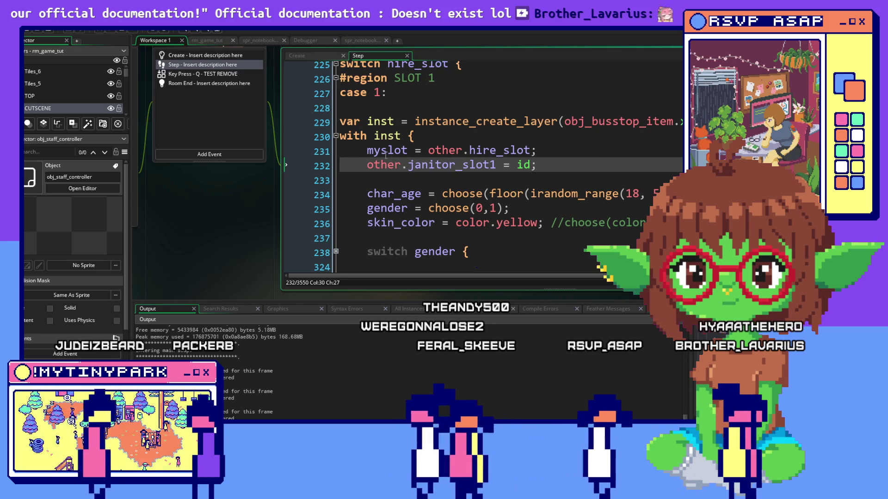
click(360, 162)
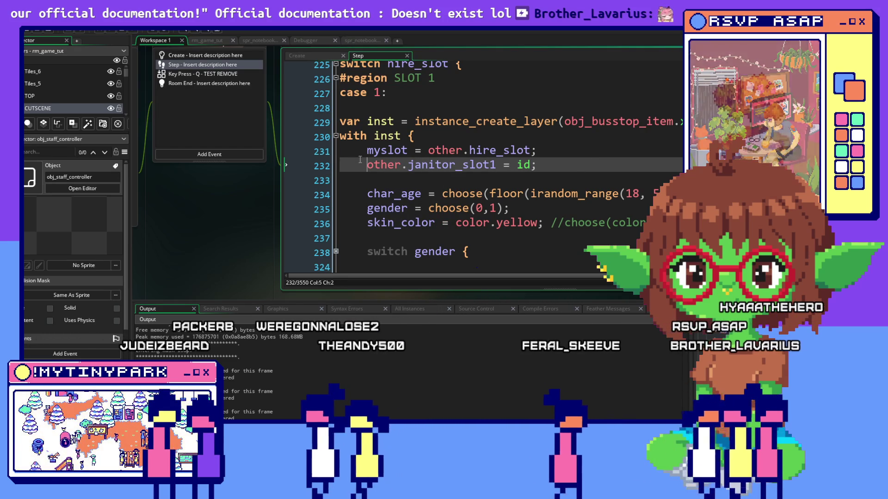
click(360, 194)
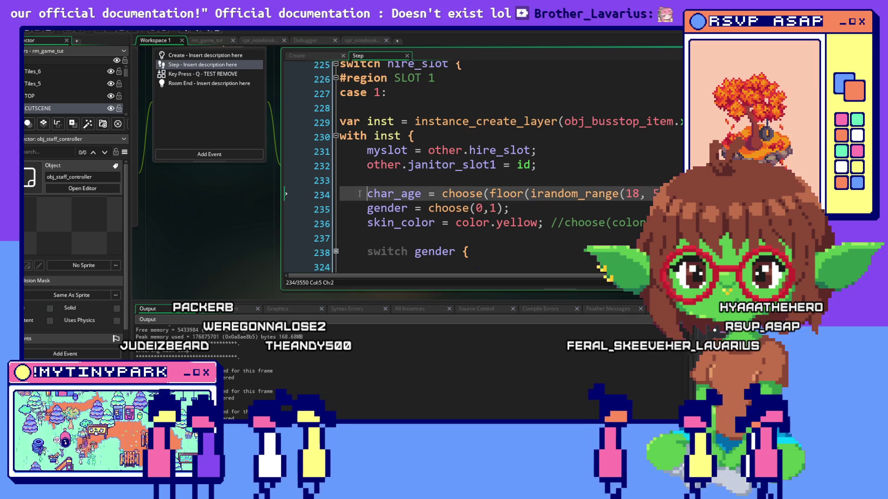
Review the gender choose call on line 235 and the surrounding new-janitor code
scroll(378, 166, down, 1)
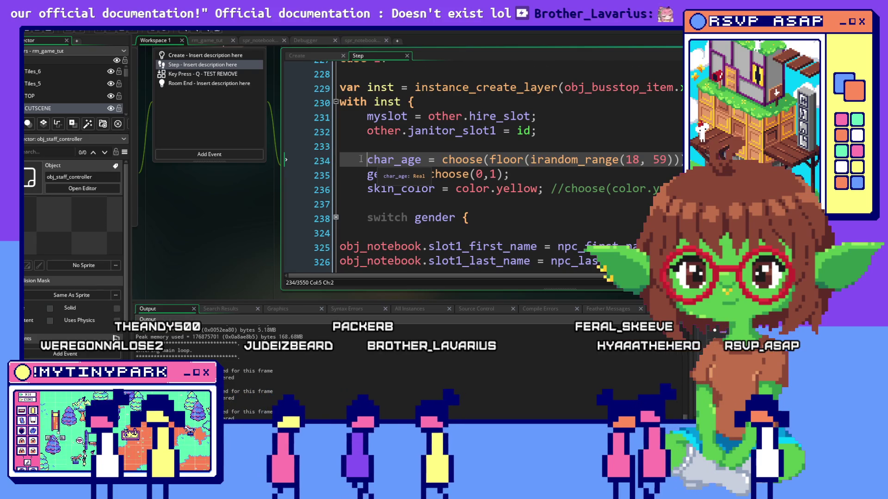
scroll(360, 158, down, 1)
key(Down)
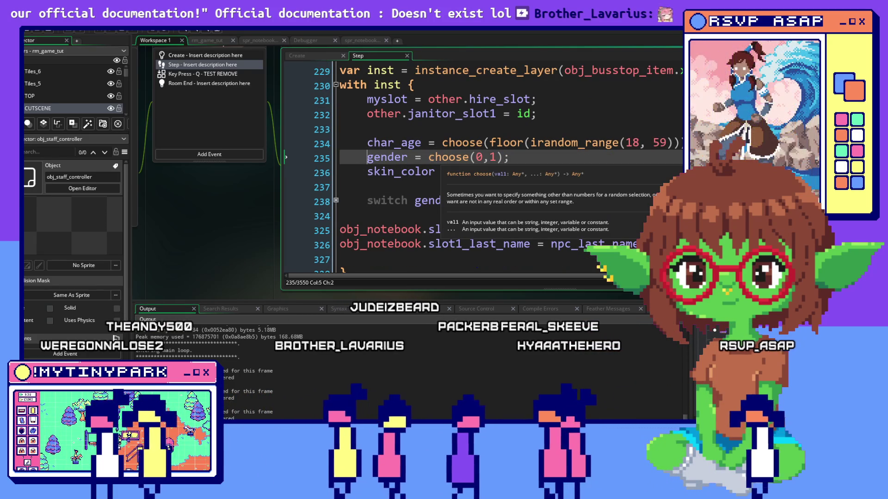
click(429, 158)
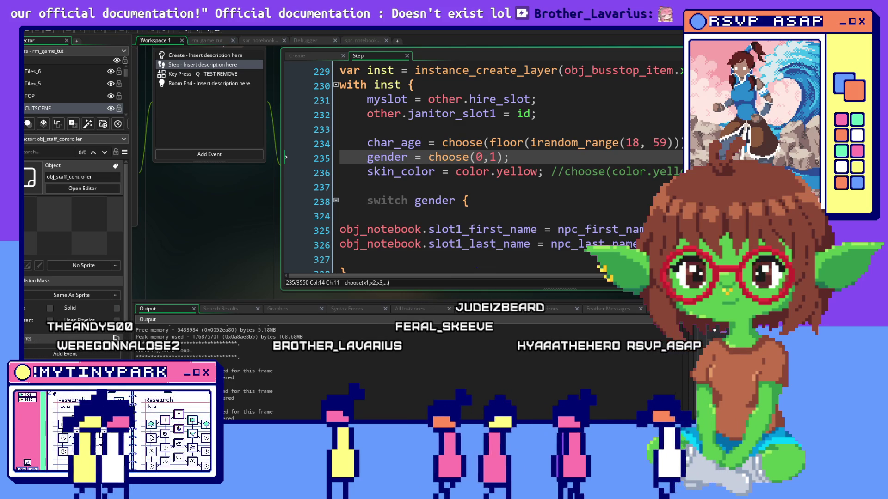
scroll(431, 157, up, 2)
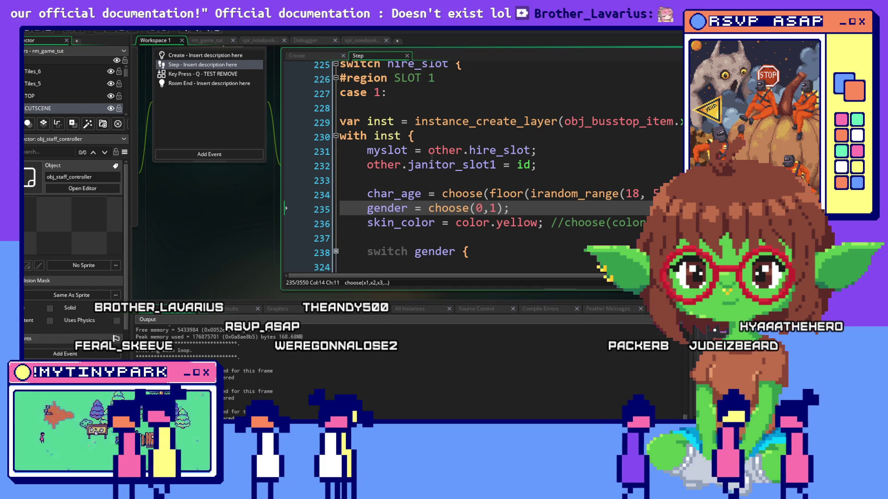
scroll(431, 159, down, 2)
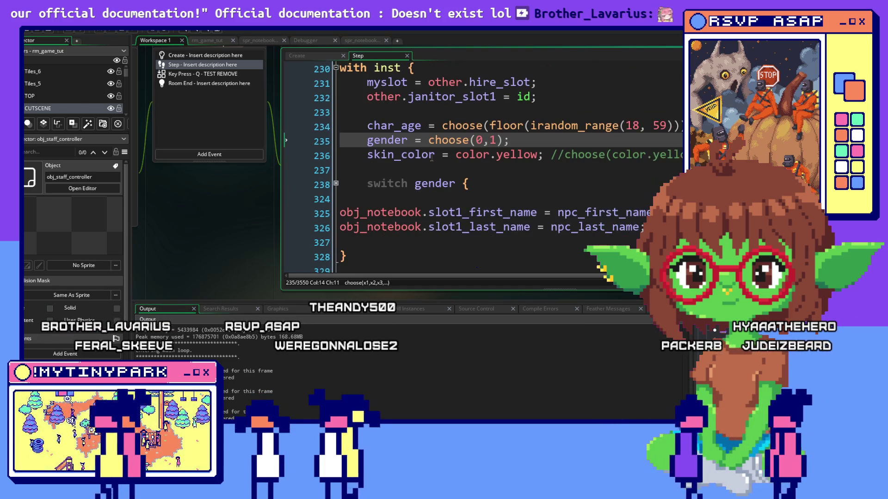
scroll(431, 158, down, 2)
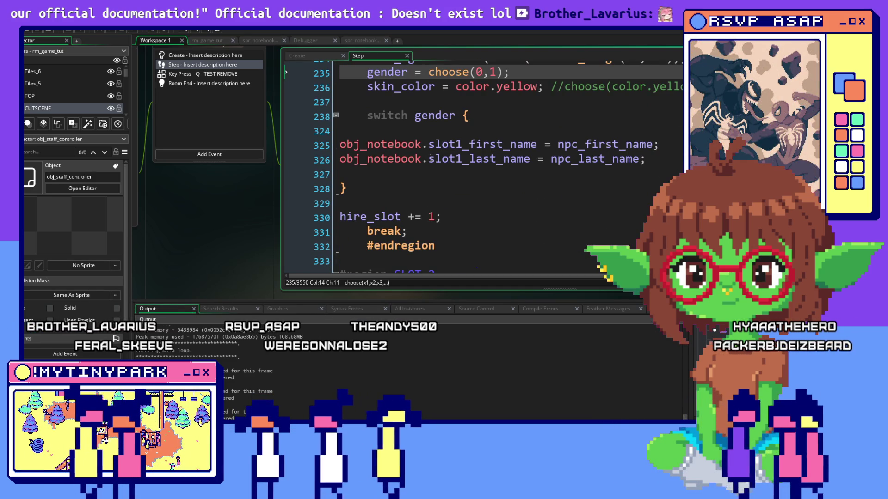
scroll(431, 157, down, 2)
scroll(431, 156, up, 15)
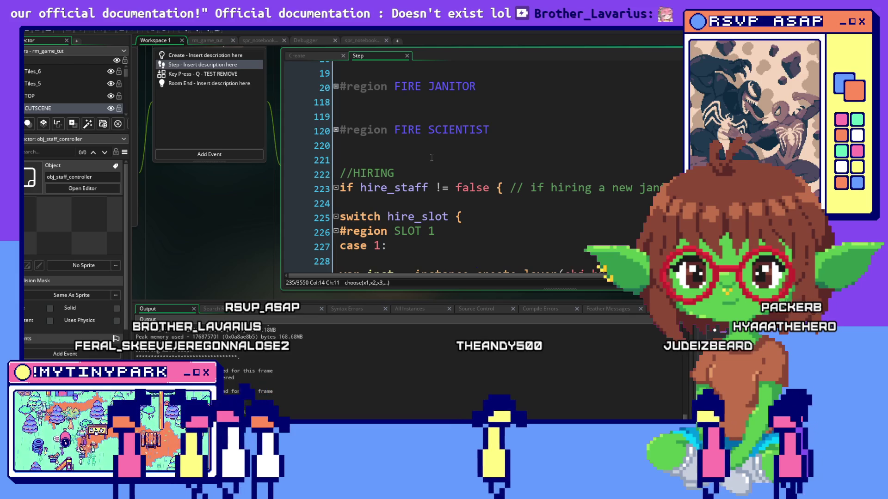
scroll(431, 158, up, 1)
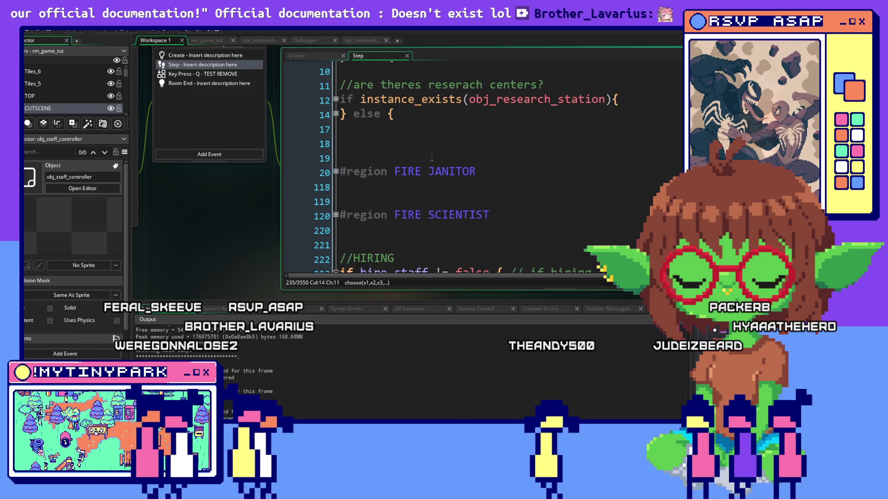
scroll(431, 158, down, 1)
scroll(431, 158, down, 2)
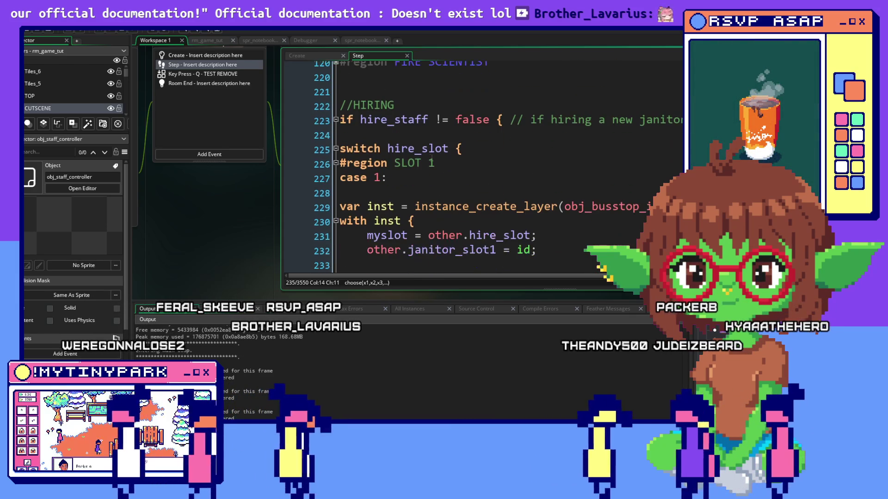
scroll(431, 158, down, 1)
Inspect the random age range and skin colour choices, then jump to the scientist hiring-slot code
mouse_move(584, 192)
mouse_down()
mouse_move(675, 190)
mouse_move(118, 187)
mouse_up()
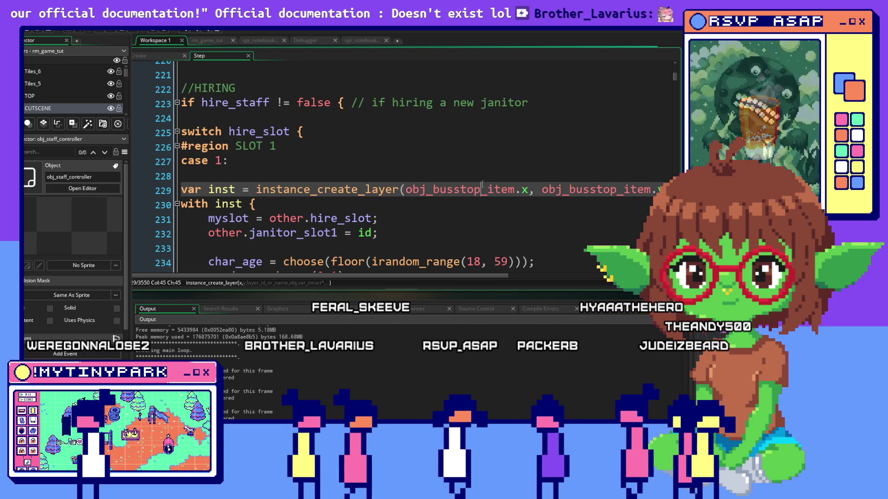
scroll(481, 185, down, 3)
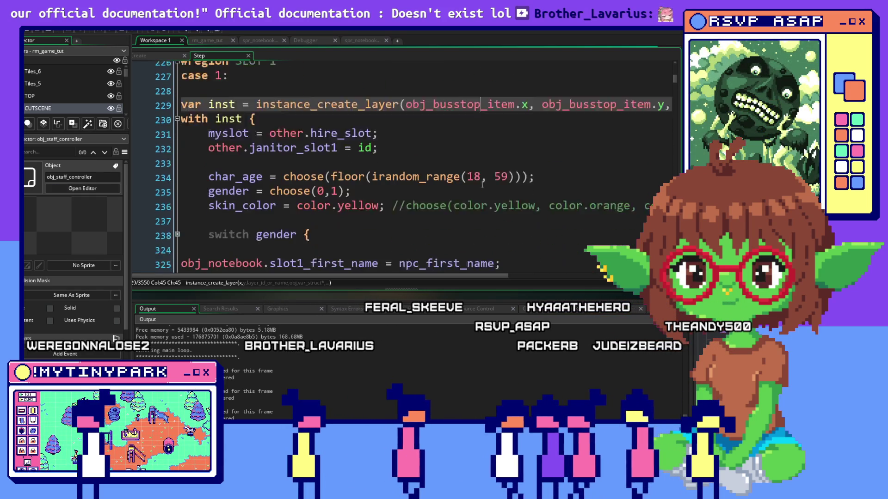
scroll(482, 184, down, 1)
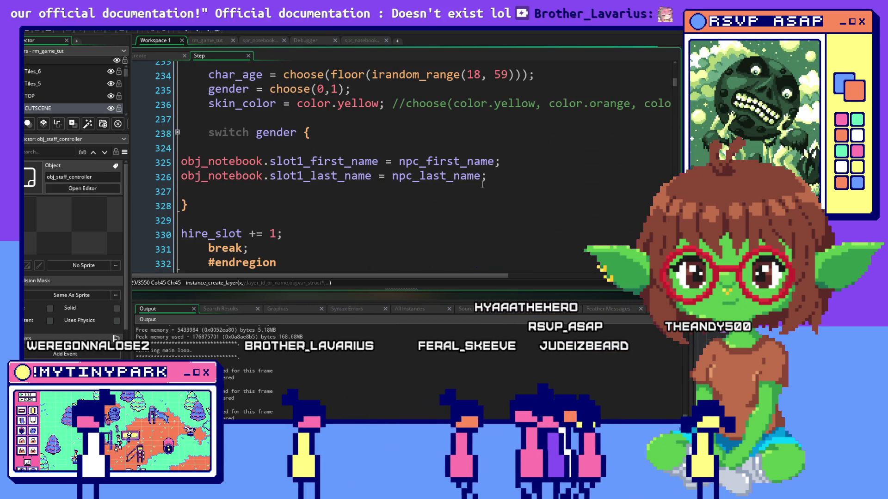
scroll(481, 184, up, 1)
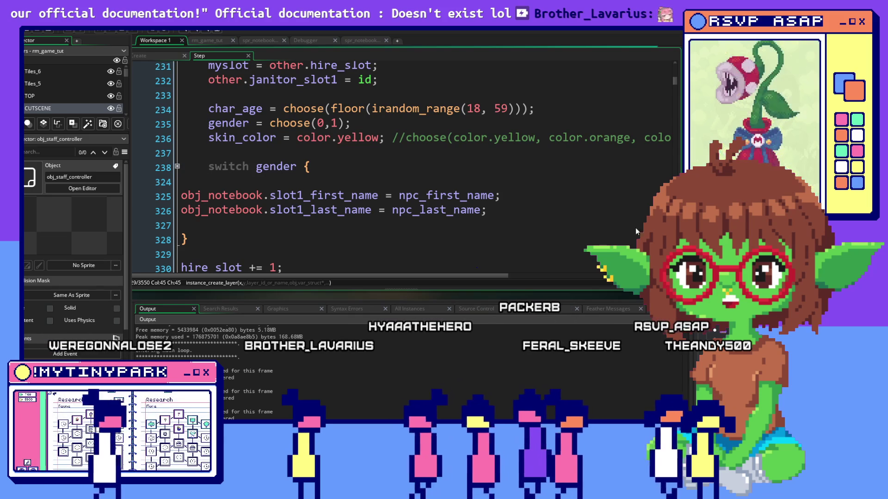
scroll(527, 230, up, 1)
drag(527, 230, 183, 212)
scroll(458, 185, up, 2)
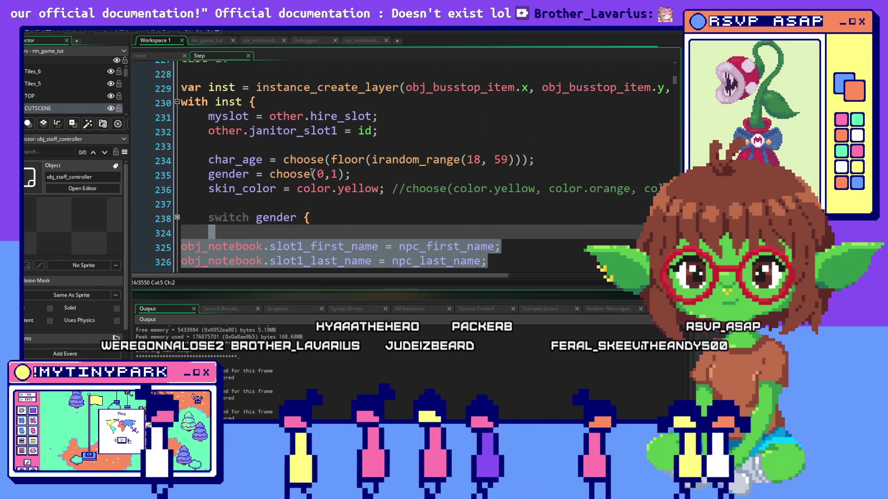
click(457, 161)
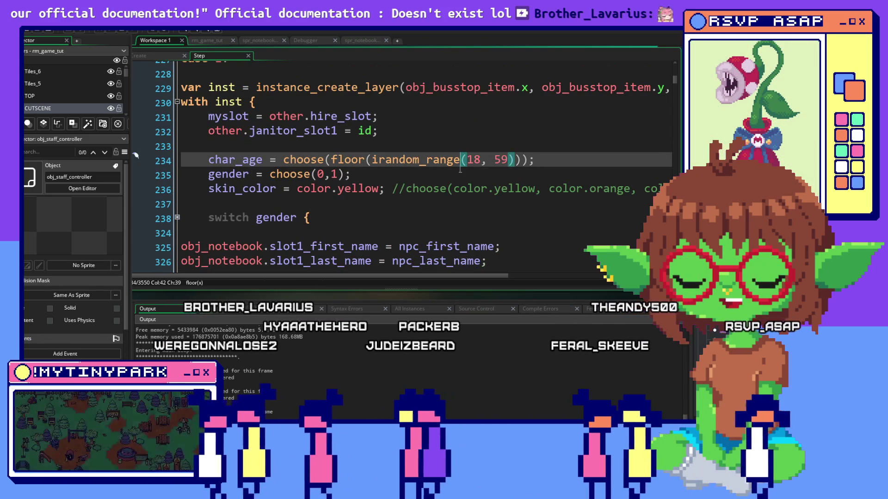
scroll(457, 173, up, 3)
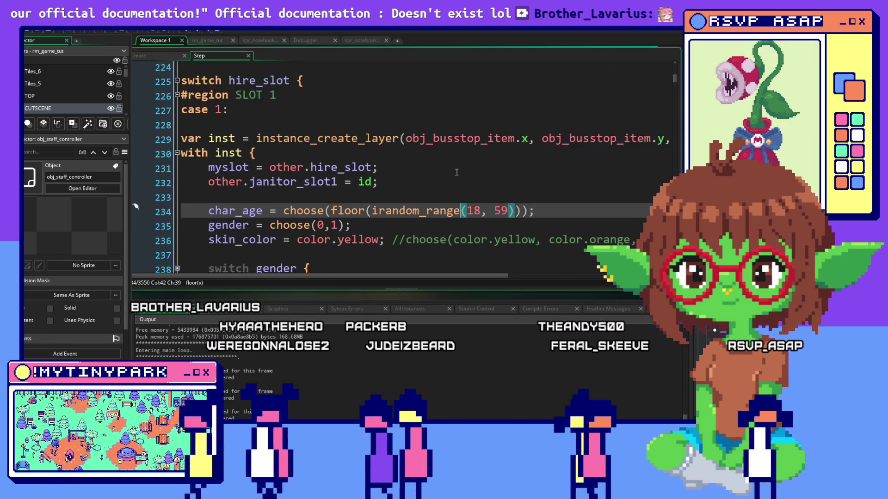
scroll(457, 172, down, 2)
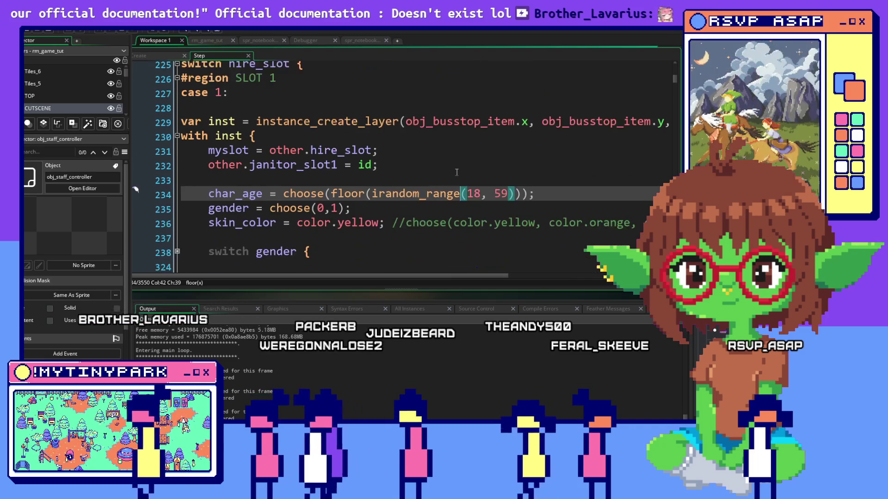
drag(296, 207, 564, 207)
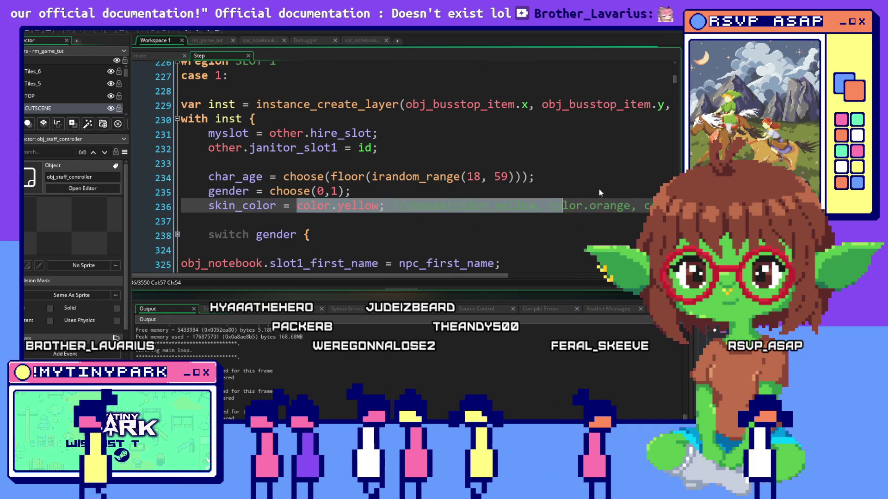
key(Up)
key(Up)
scroll(586, 187, down, 20)
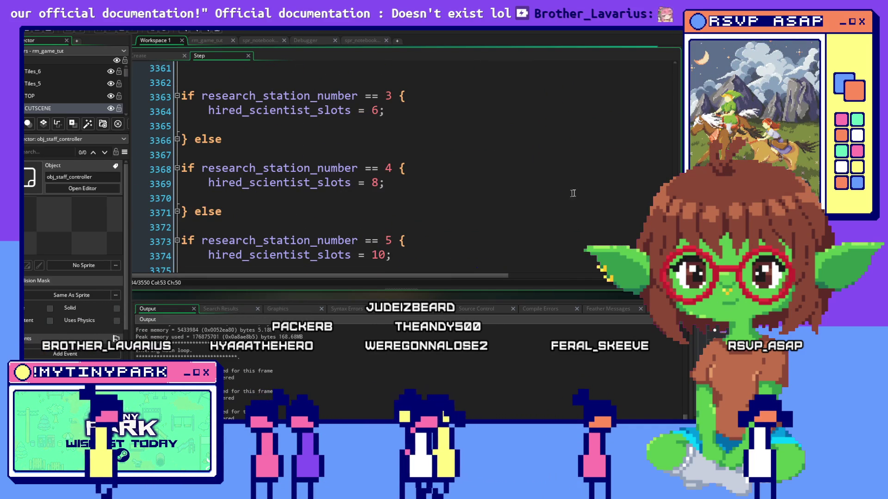
Scroll back past the toolshed_number checks to the slot 1 janitor spawning code near line 228
drag(581, 191, 181, 69)
scroll(323, 97, up, 6)
scroll(323, 97, up, 8)
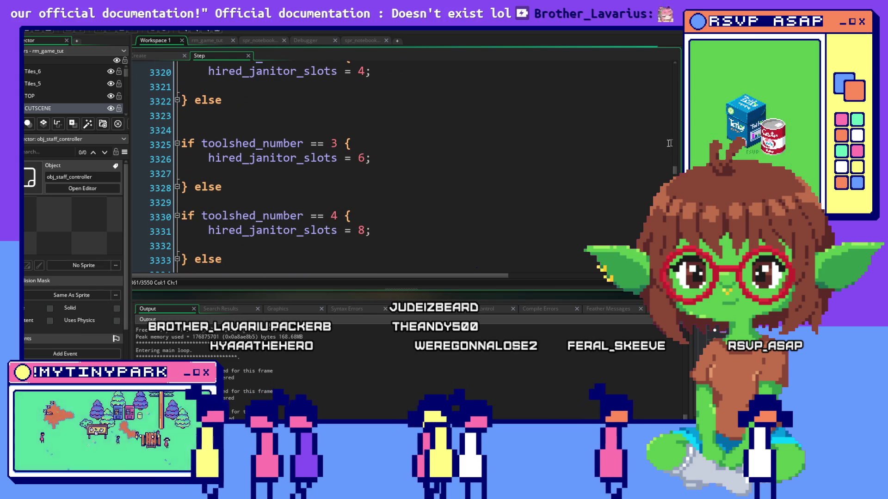
mouse_move(675, 170)
mouse_down()
mouse_move(670, 62)
mouse_move(677, 76)
mouse_up()
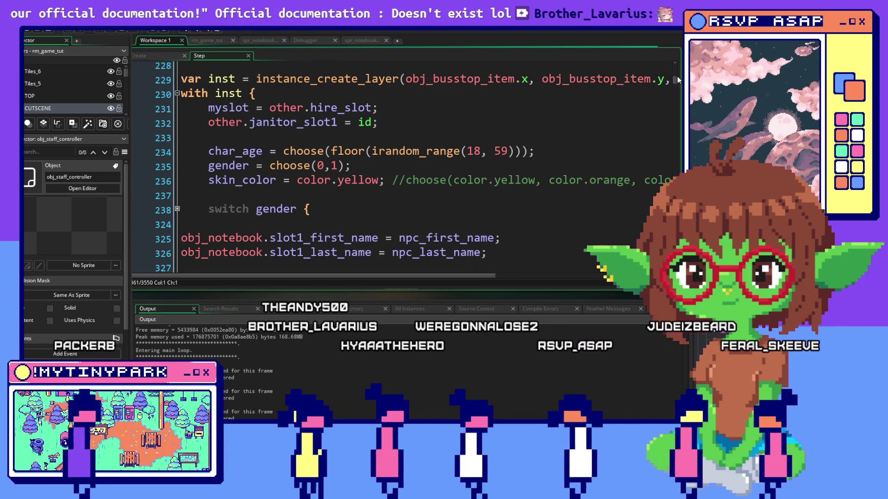
scroll(292, 167, down, 5)
scroll(292, 167, up, 2)
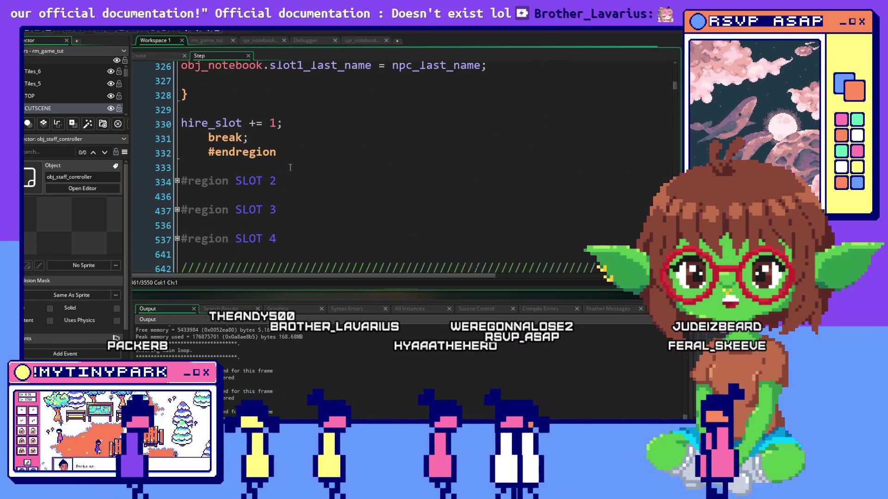
scroll(294, 167, up, 4)
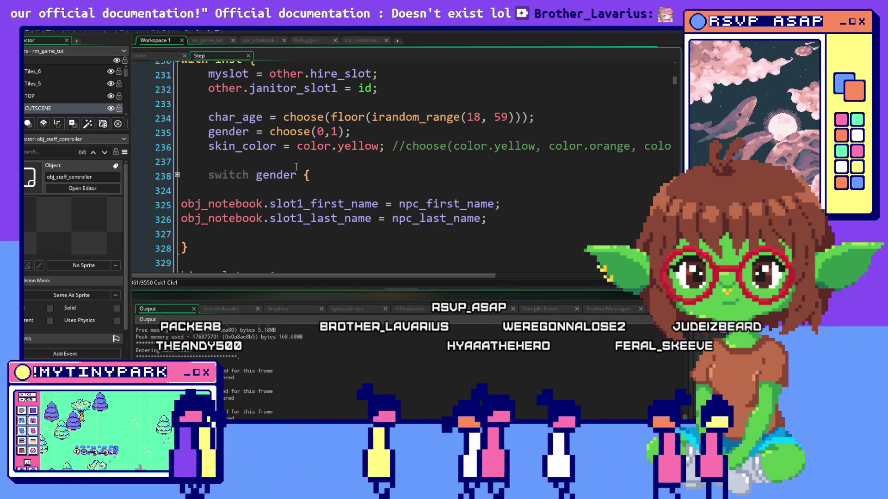
click(177, 174)
scroll(286, 203, down, 2)
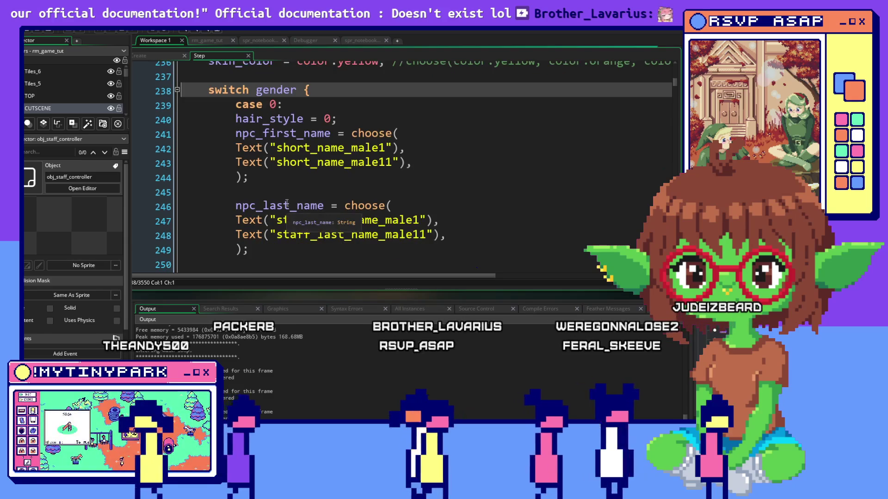
scroll(286, 203, up, 1)
scroll(286, 203, up, 1)
click(178, 158)
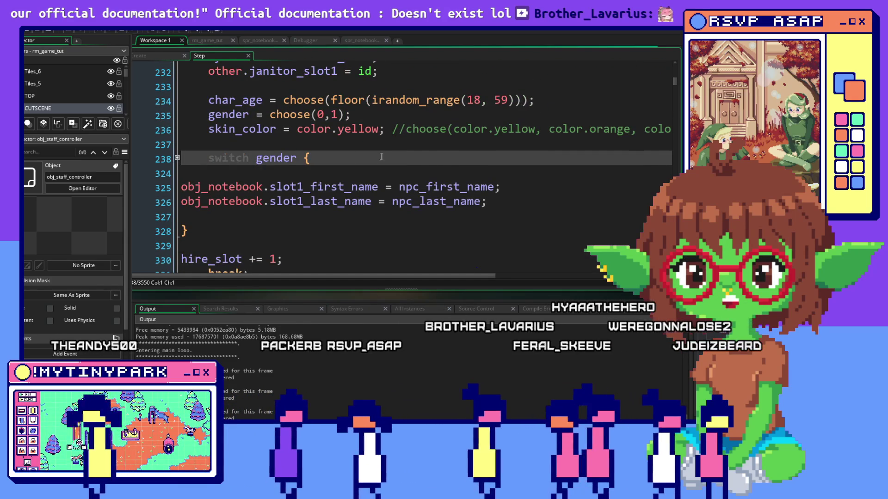
scroll(380, 157, up, 3)
scroll(383, 157, up, 2)
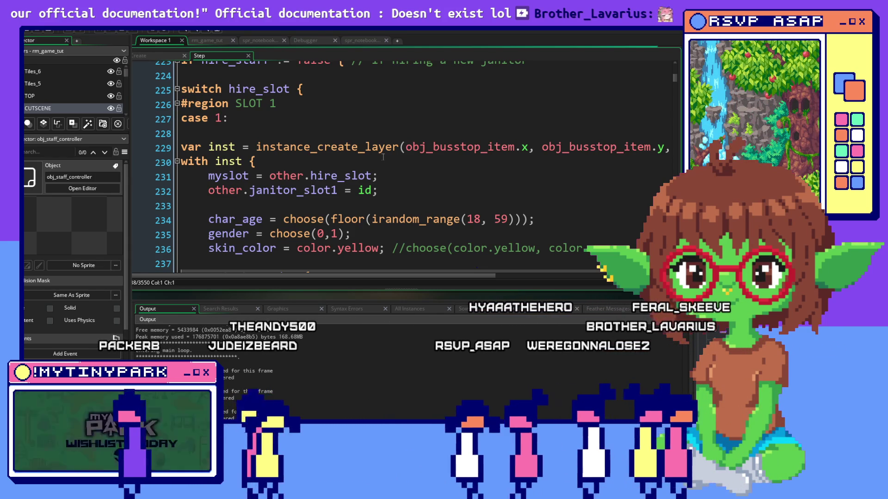
scroll(383, 157, down, 1)
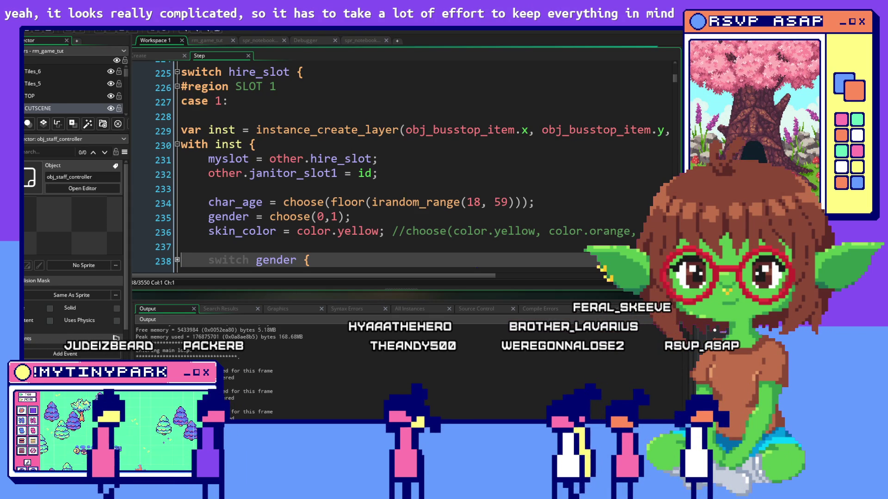
scroll(636, 132, down, 1)
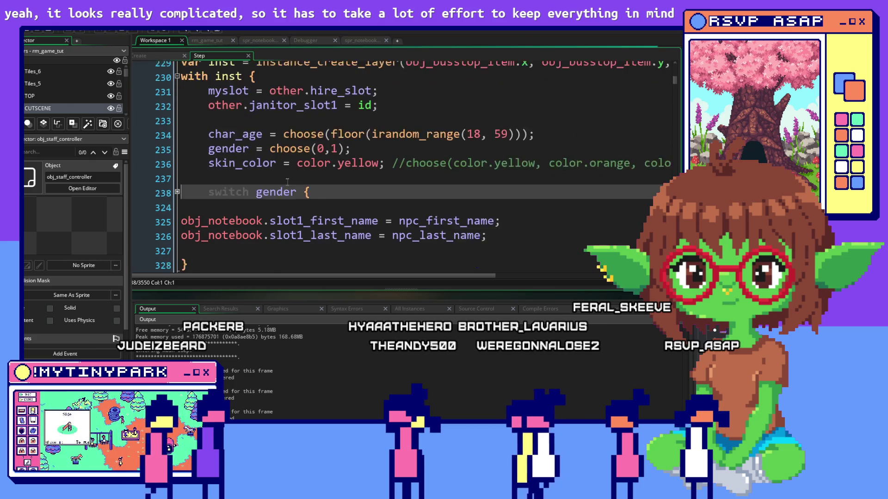
scroll(329, 222, down, 2)
scroll(295, 190, up, 2)
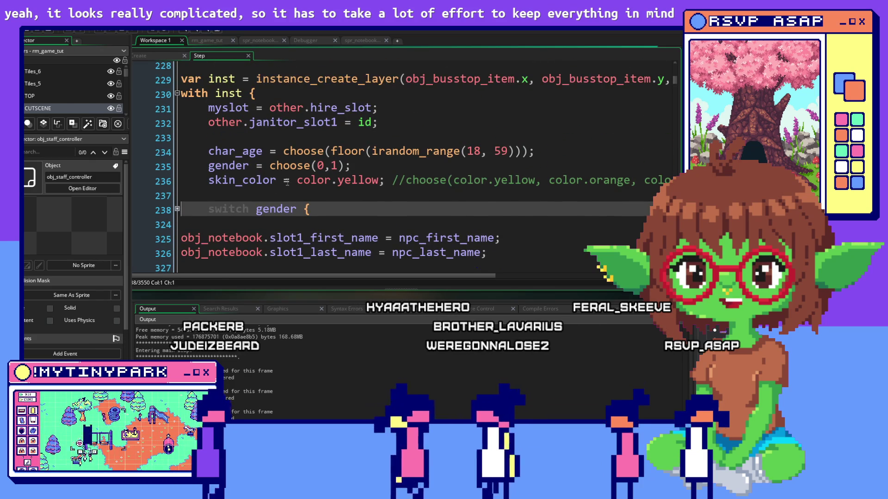
scroll(428, 174, up, 1)
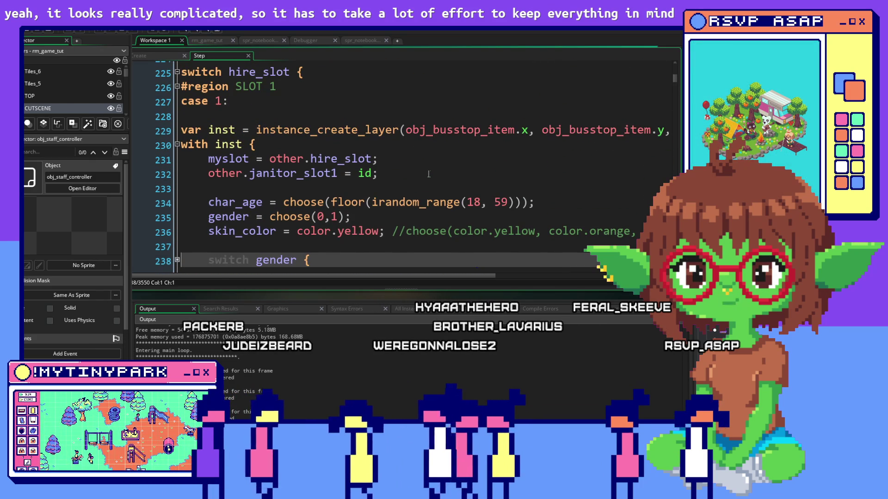
scroll(289, 152, down, 1)
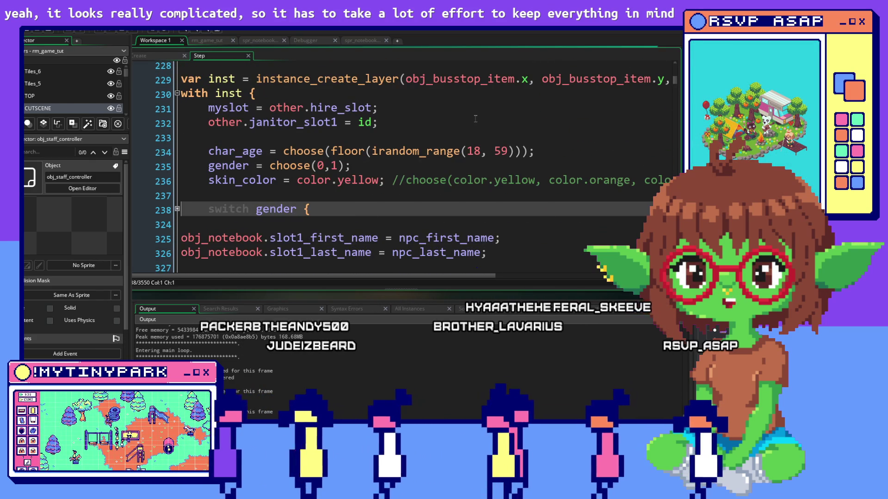
drag(181, 107, 495, 134)
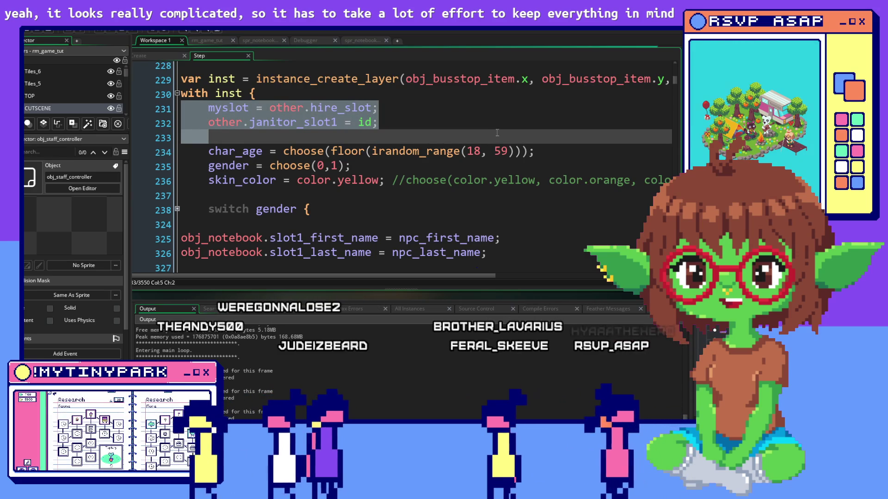
scroll(497, 133, down, 2)
scroll(482, 164, down, 2)
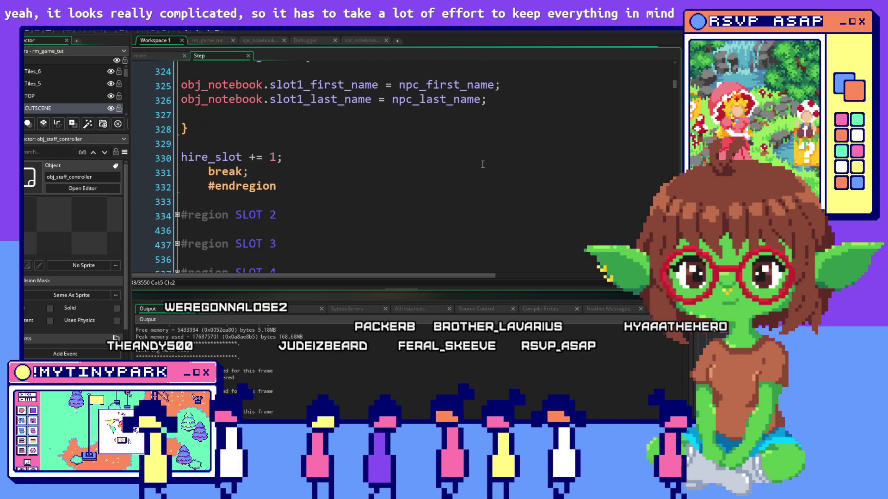
scroll(482, 164, up, 2)
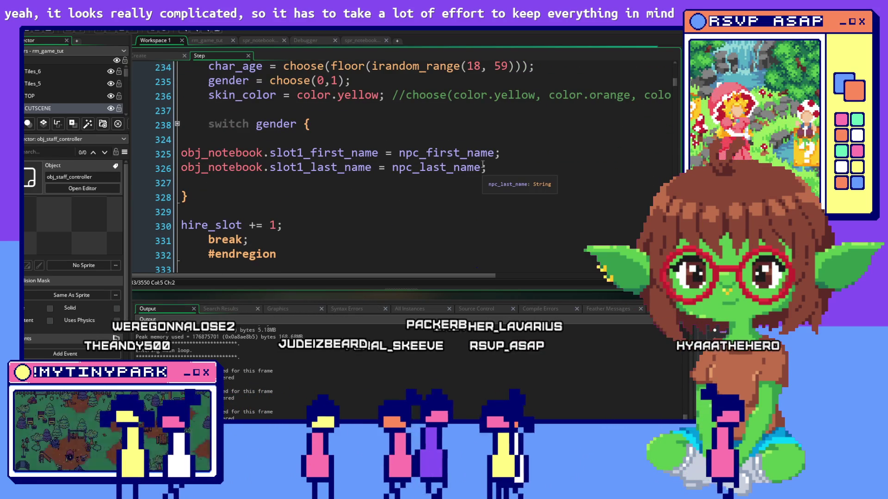
scroll(482, 165, up, 4)
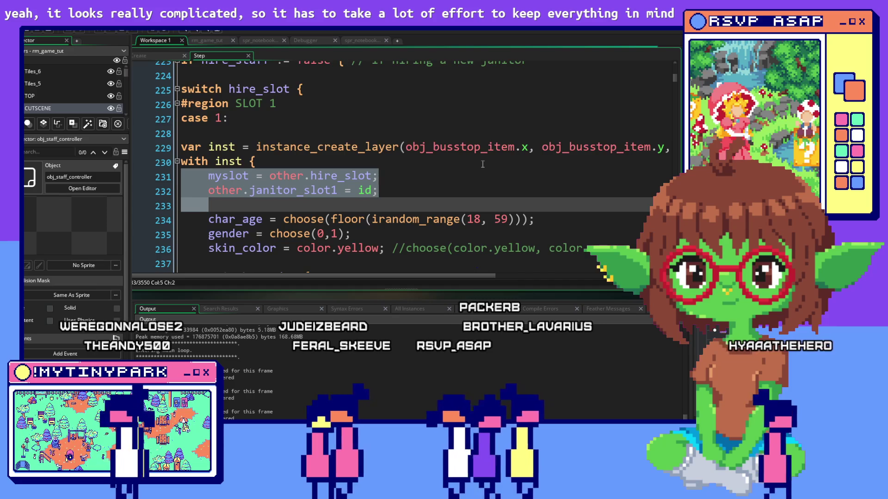
scroll(482, 164, up, 1)
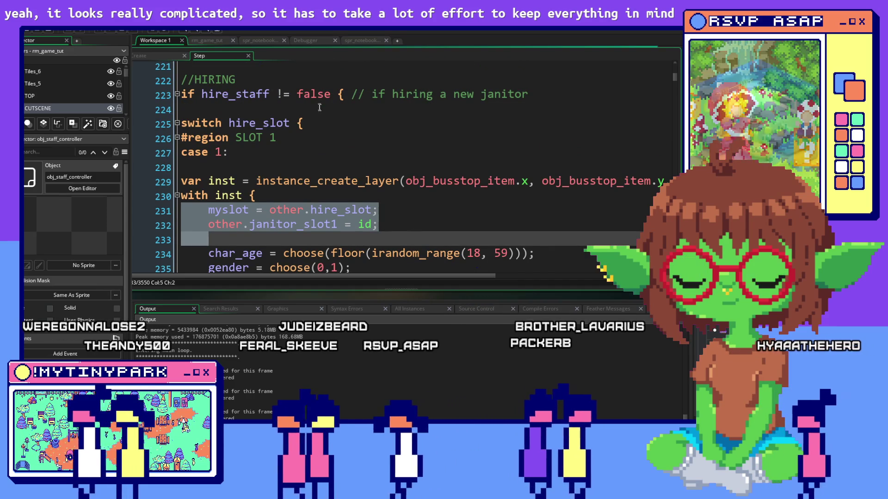
click(338, 94)
scroll(474, 121, down, 4)
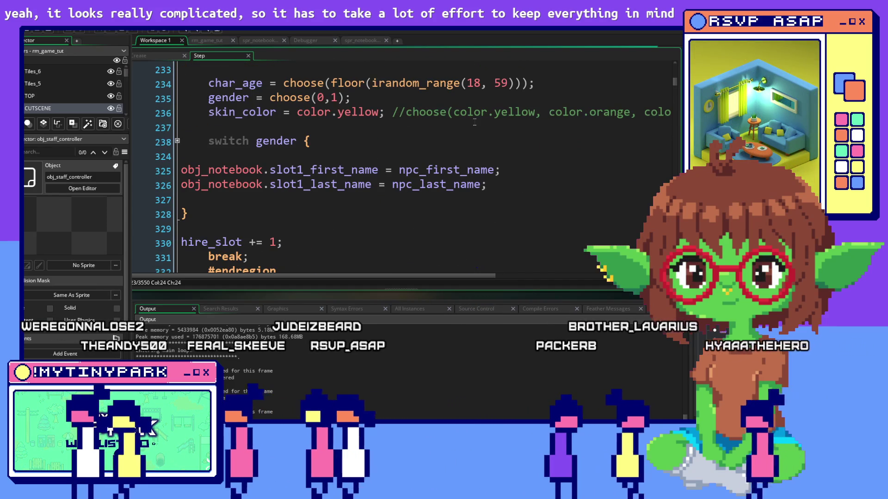
scroll(474, 122, down, 10)
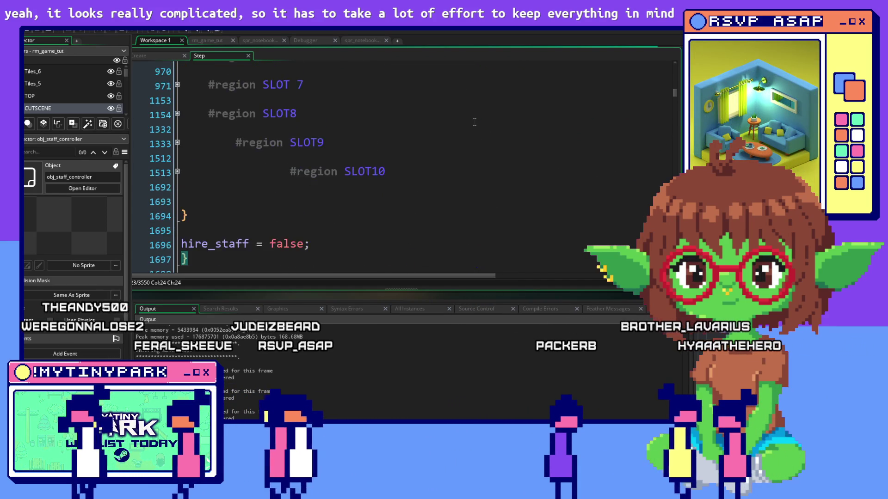
scroll(474, 122, down, 3)
scroll(474, 121, up, 2)
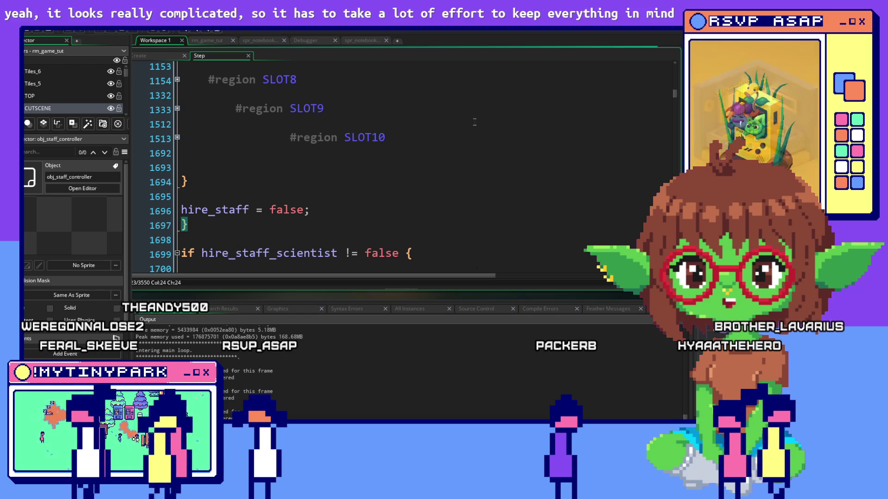
scroll(474, 122, up, 1)
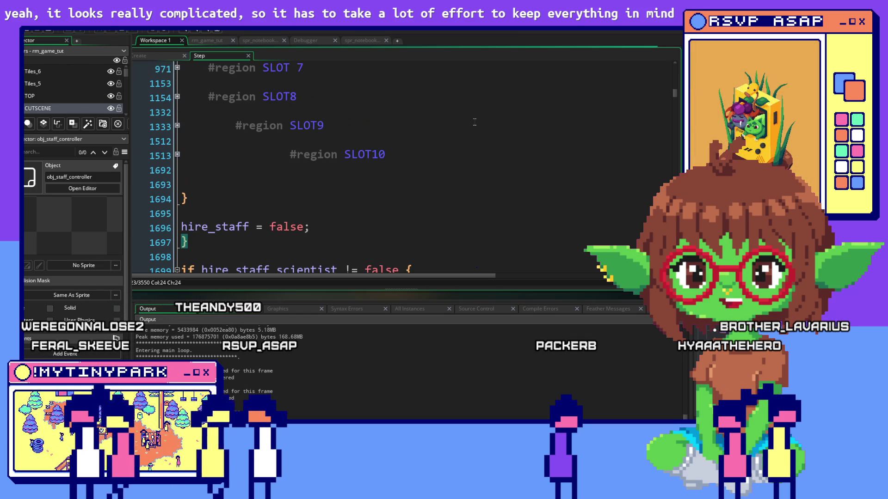
scroll(475, 121, up, 10)
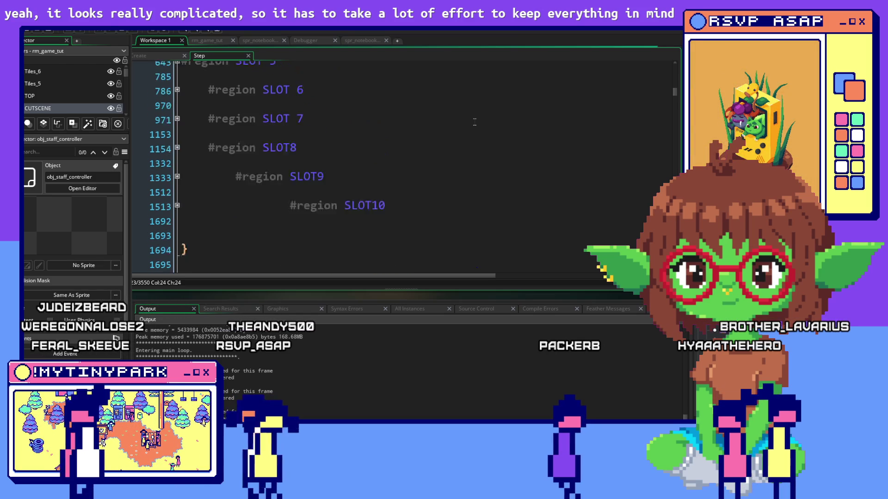
scroll(474, 122, up, 1)
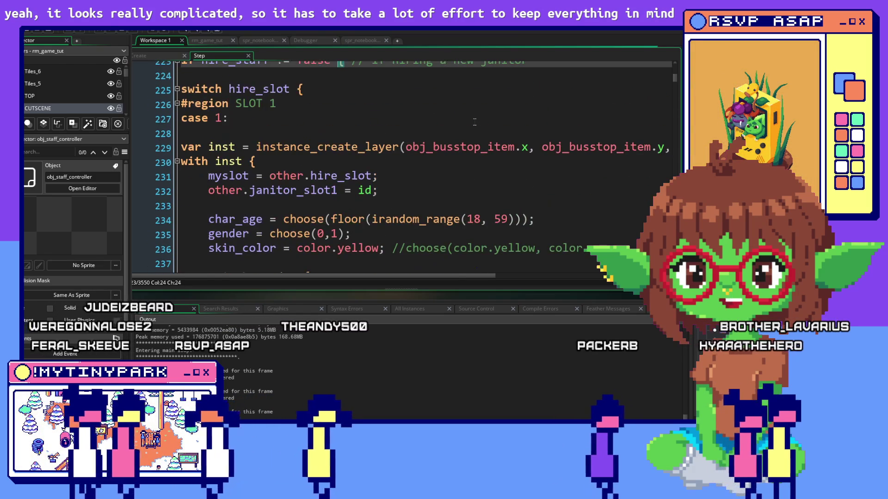
drag(208, 176, 522, 262)
click(522, 263)
scroll(522, 231, down, 2)
mouse_move(315, 194)
mouse_down()
mouse_move(416, 164)
mouse_move(367, 120)
mouse_up()
click(367, 121)
scroll(448, 164, up, 2)
mouse_move(208, 142)
mouse_down()
mouse_move(378, 142)
mouse_move(300, 174)
mouse_up()
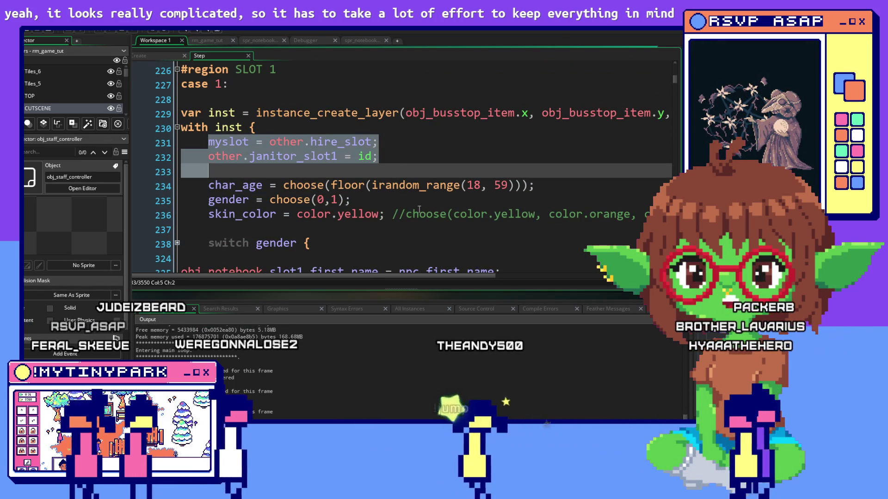
click(447, 186)
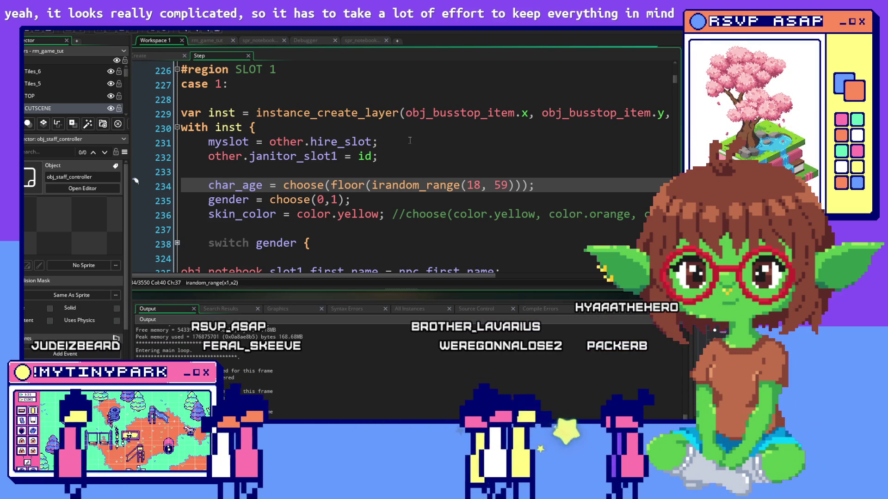
drag(410, 140, 235, 187)
click(437, 227)
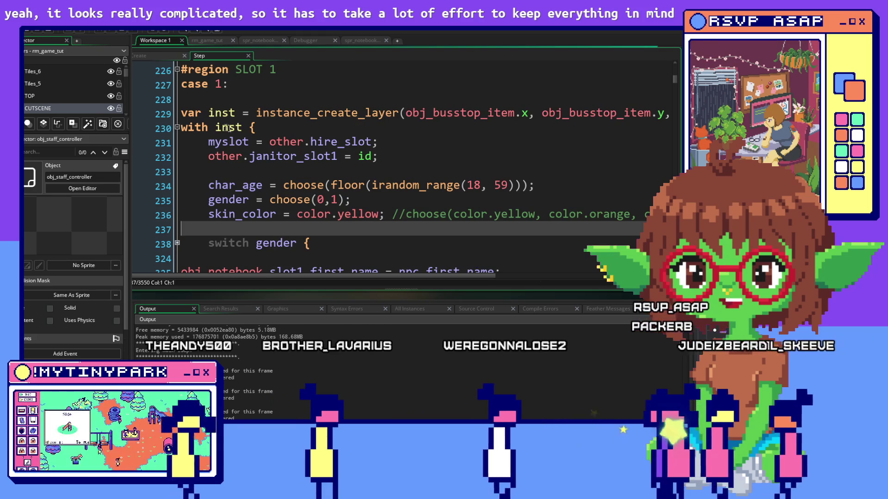
click(191, 113)
click(426, 156)
drag(446, 113, 671, 113)
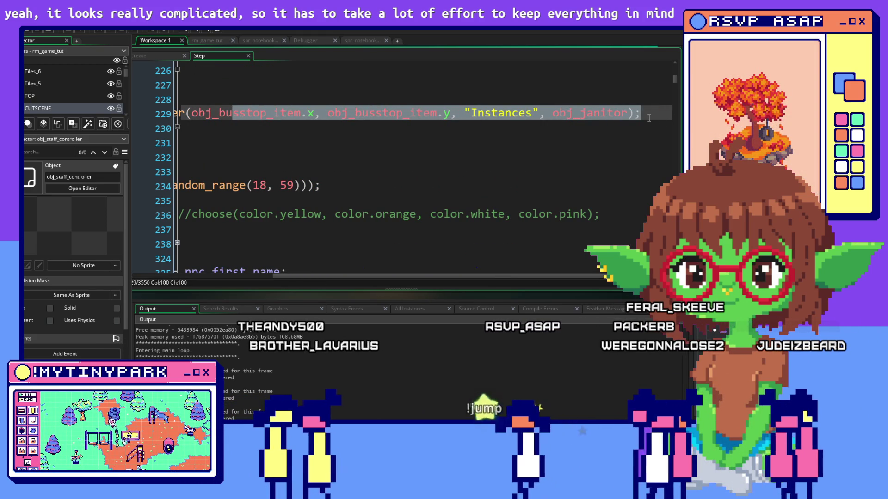
click(436, 115)
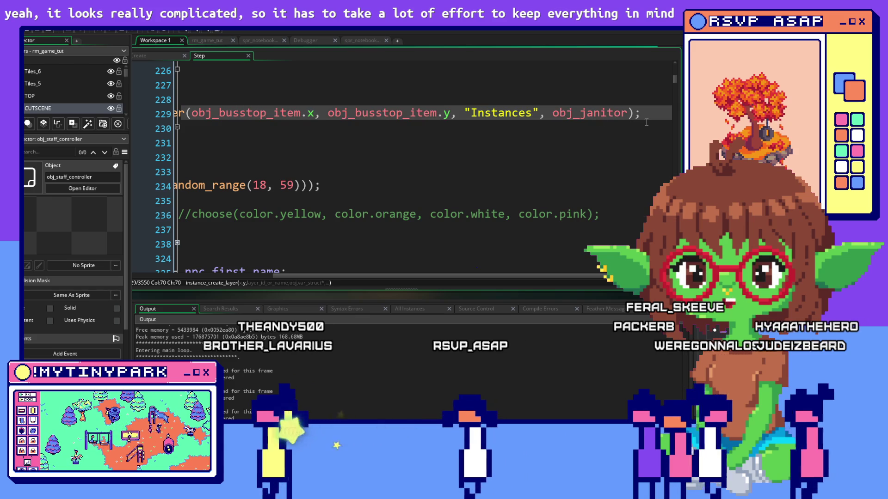
click(646, 121)
drag(425, 114, 463, 114)
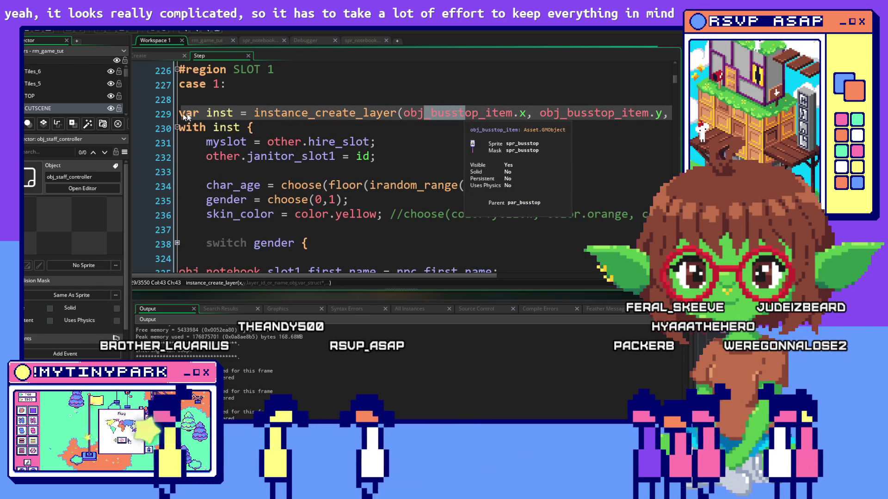
mouse_move(248, 114)
mouse_down()
mouse_move(670, 114)
mouse_move(180, 114)
mouse_up()
click(472, 168)
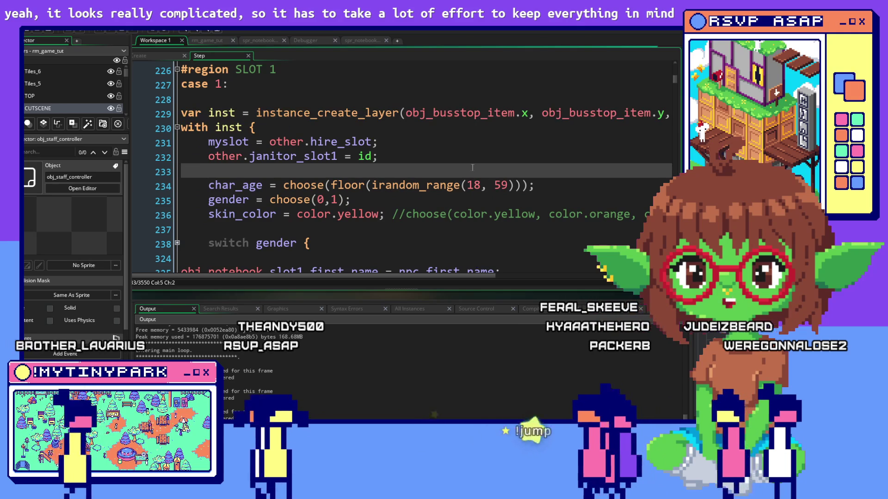
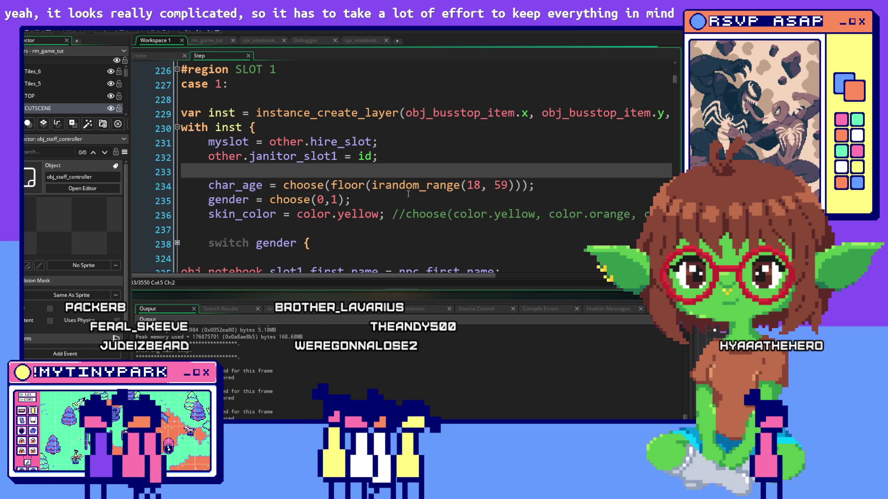
Review the slot 1 setup lines in the Step event: gender, char_age and janitor_slot1
scroll(408, 194, down, 1)
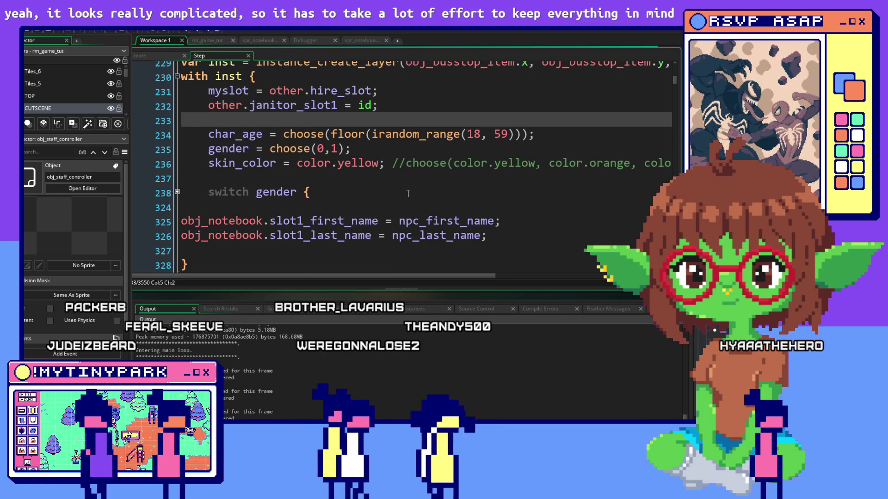
click(310, 149)
click(284, 135)
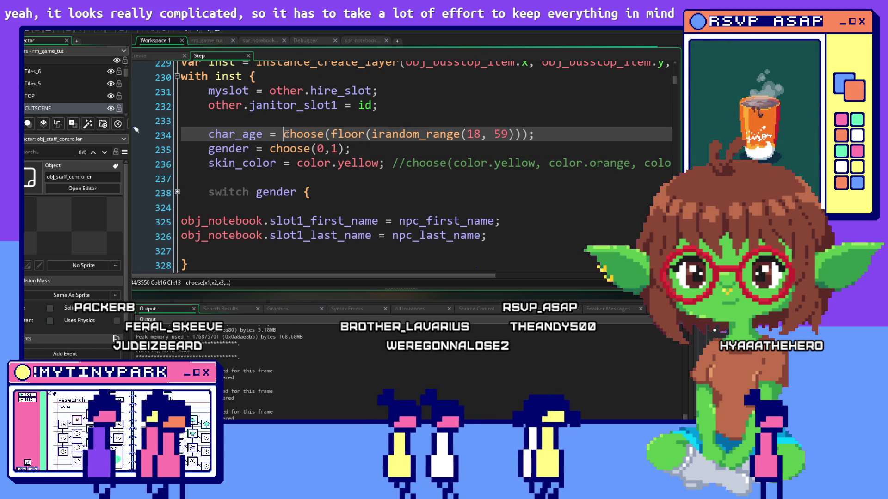
drag(378, 105, 209, 106)
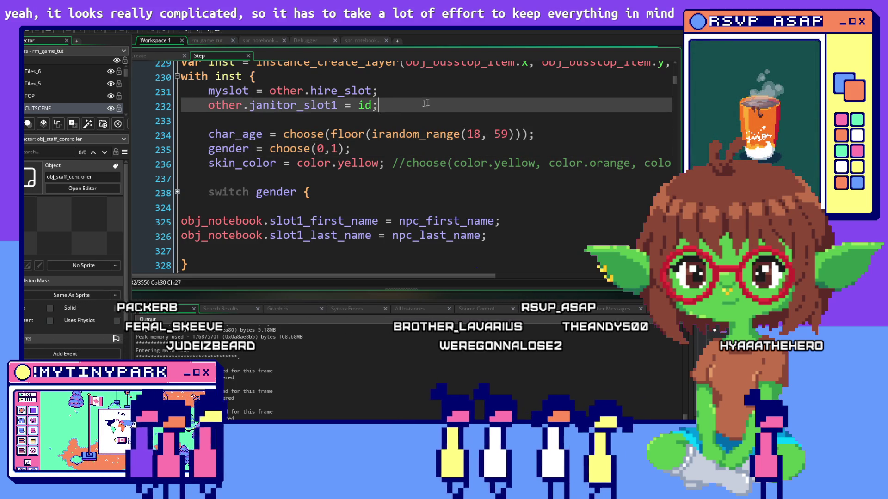
click(444, 107)
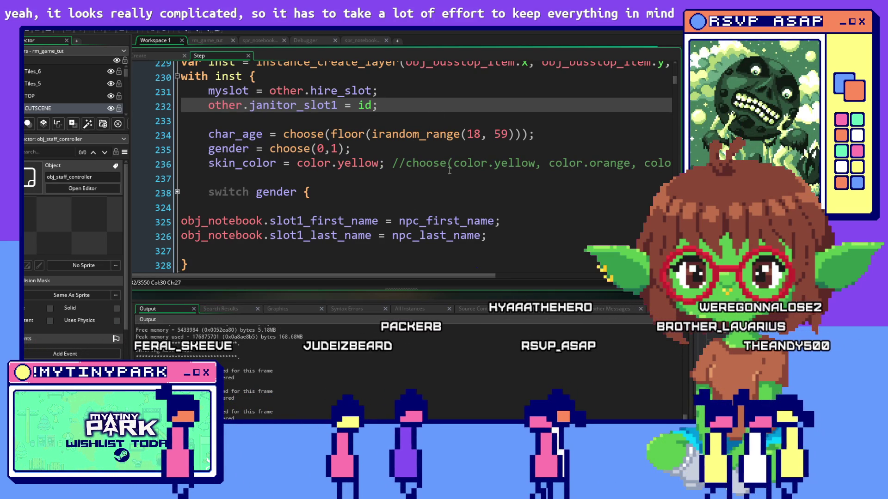
key(Down)
key(Down)
key(Down)
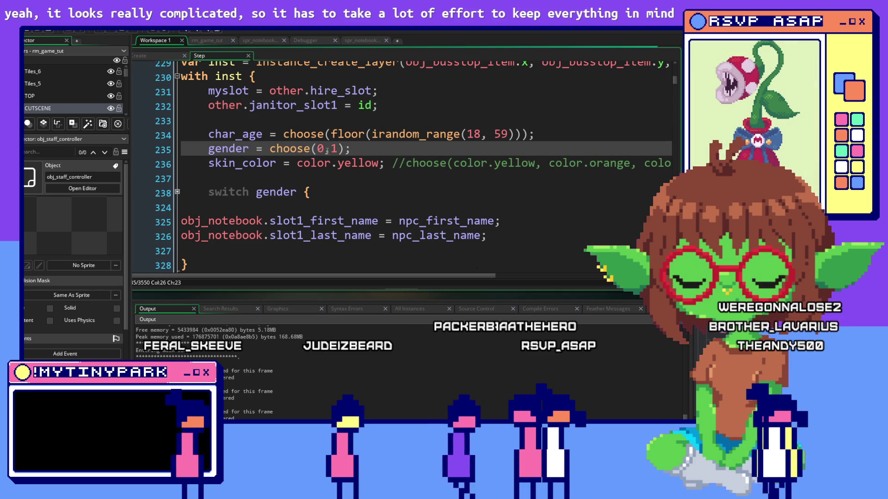
double_click(509, 163)
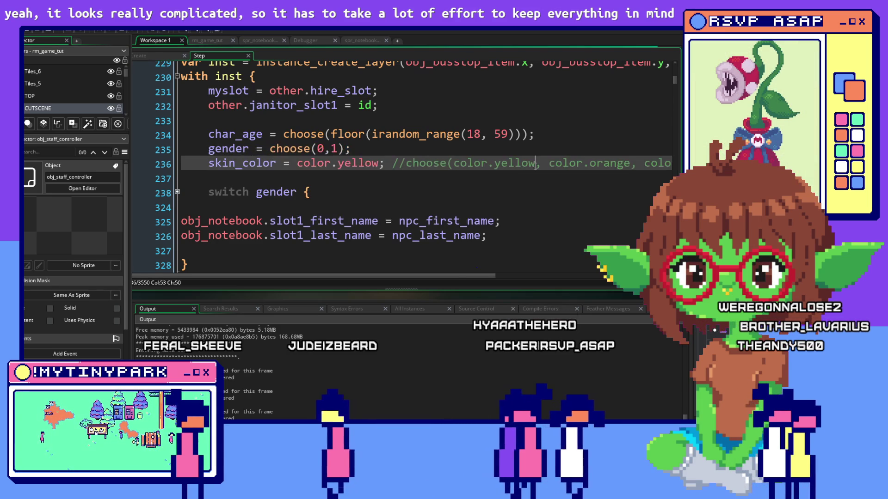
scroll(400, 162, up, 1)
Insert blank lines inside the with inst { block on line 230
click(380, 124)
click(379, 115)
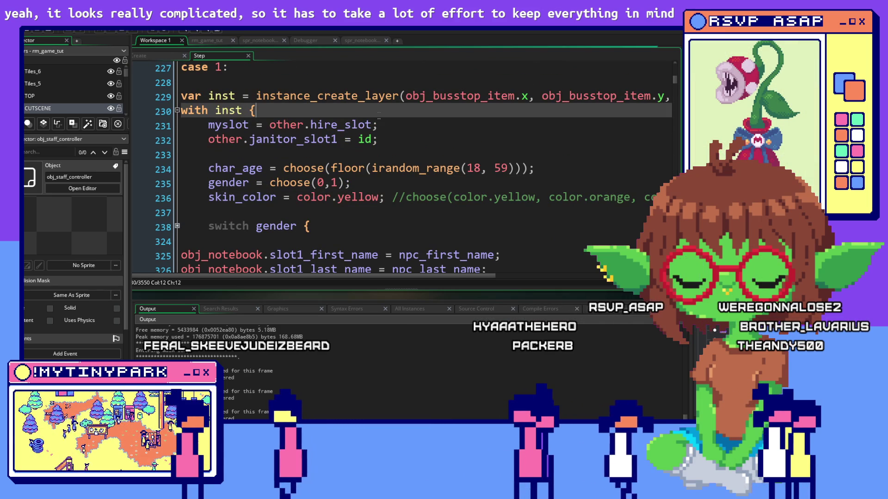
key(Return)
key(Return)
key(Return)
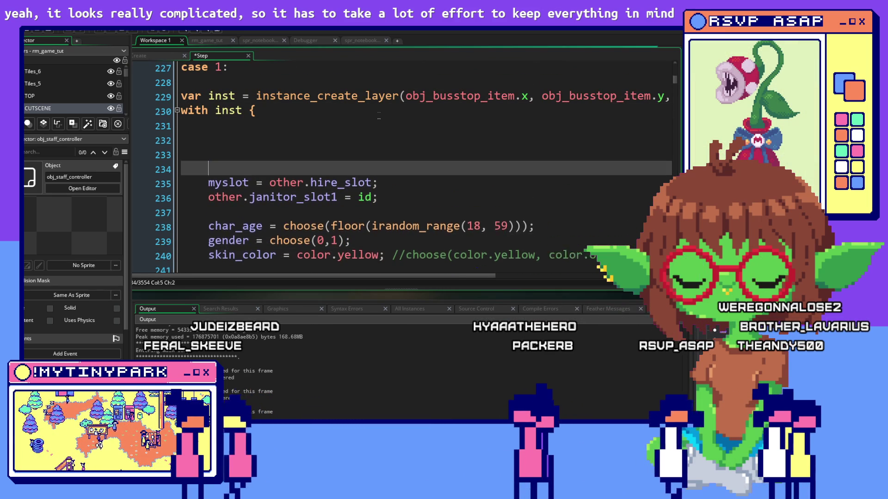
click(284, 131)
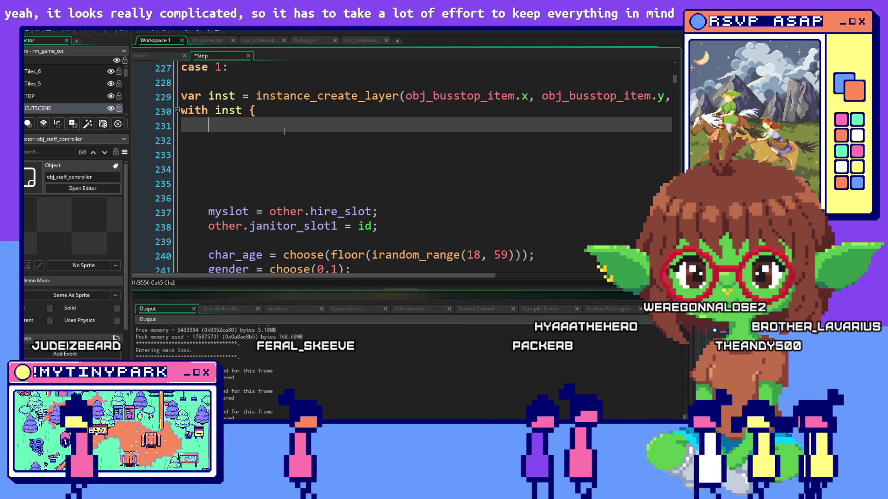
Bring up obj_staff_controller's Create event code
scroll(284, 131, up, 2)
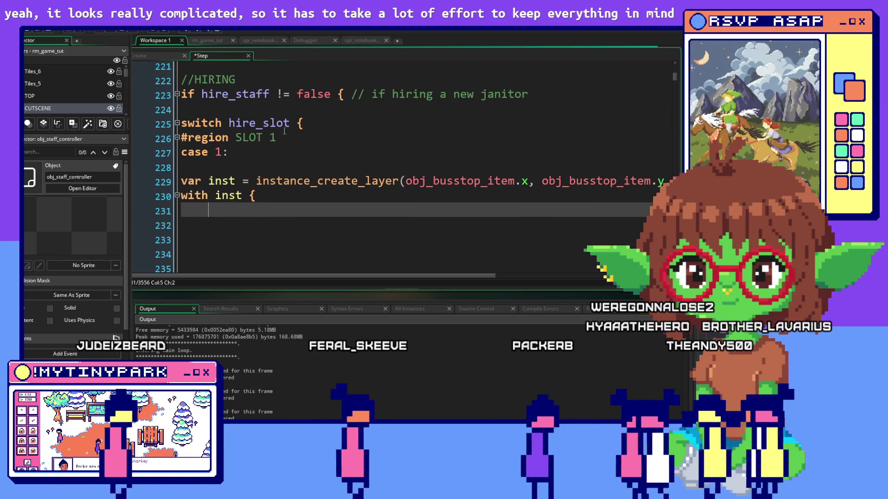
scroll(208, 106, up, 1)
click(153, 54)
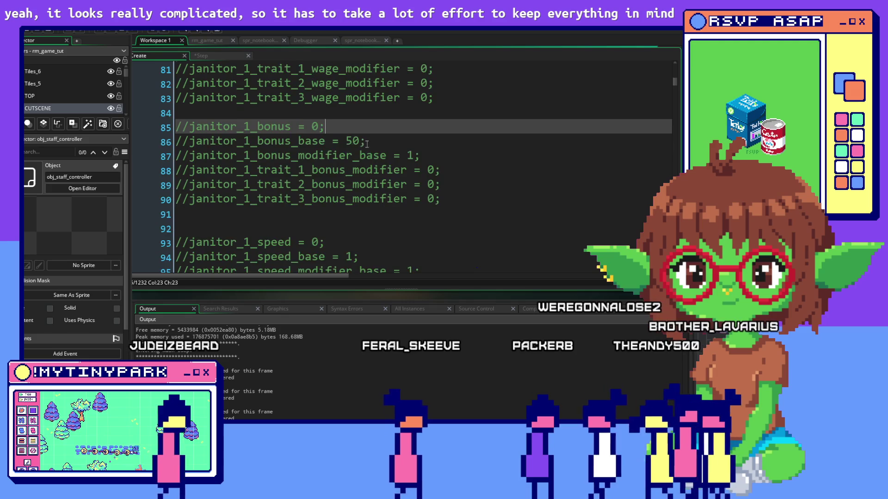
scroll(472, 146, up, 2)
drag(674, 80, 677, 48)
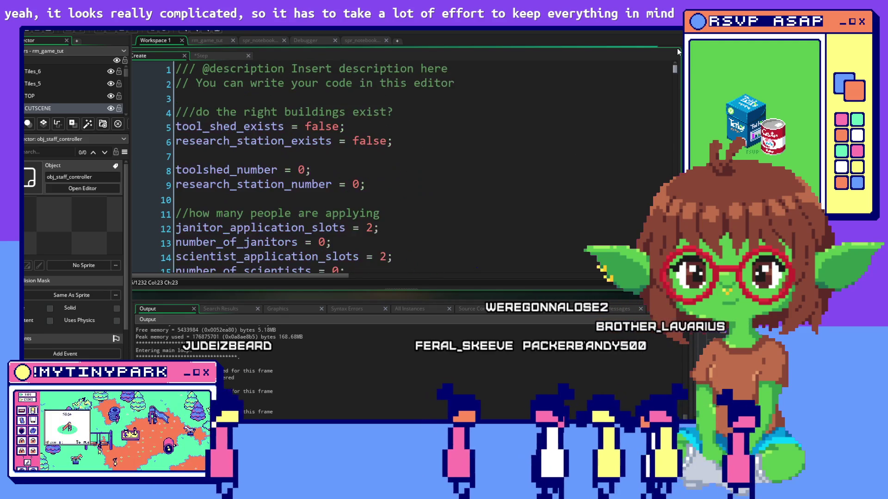
scroll(416, 161, down, 10)
scroll(501, 139, down, 5)
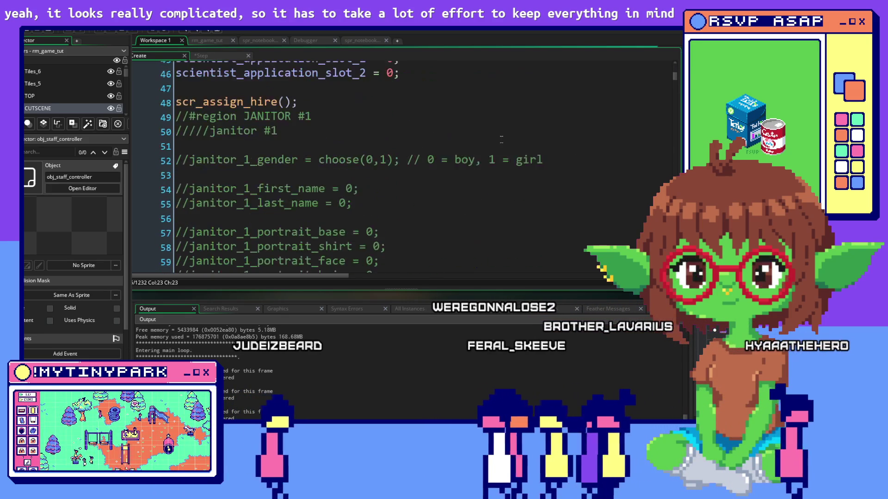
scroll(501, 139, up, 1)
click(501, 135)
scroll(351, 171, up, 2)
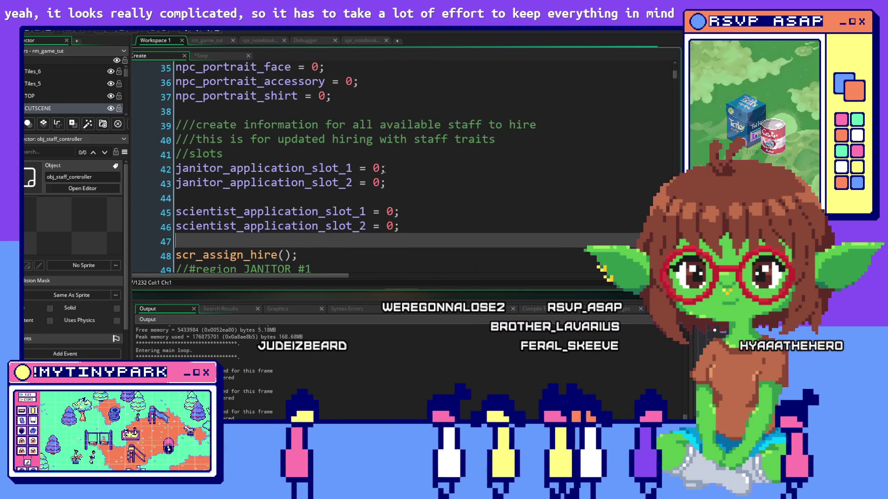
scroll(351, 171, up, 1)
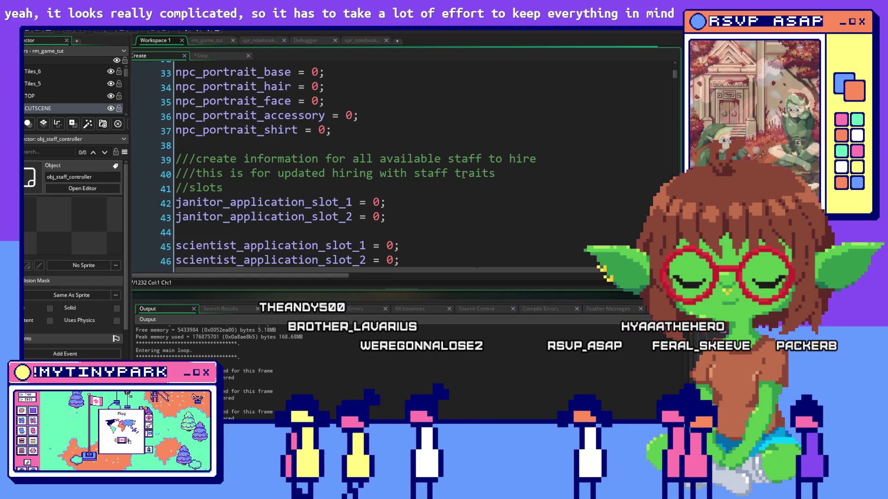
scroll(291, 175, down, 3)
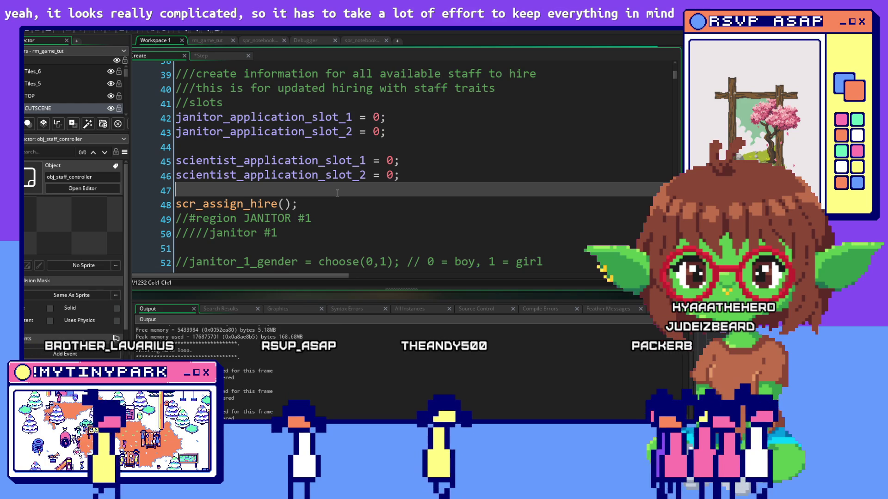
scroll(337, 193, down, 3)
scroll(337, 193, up, 2)
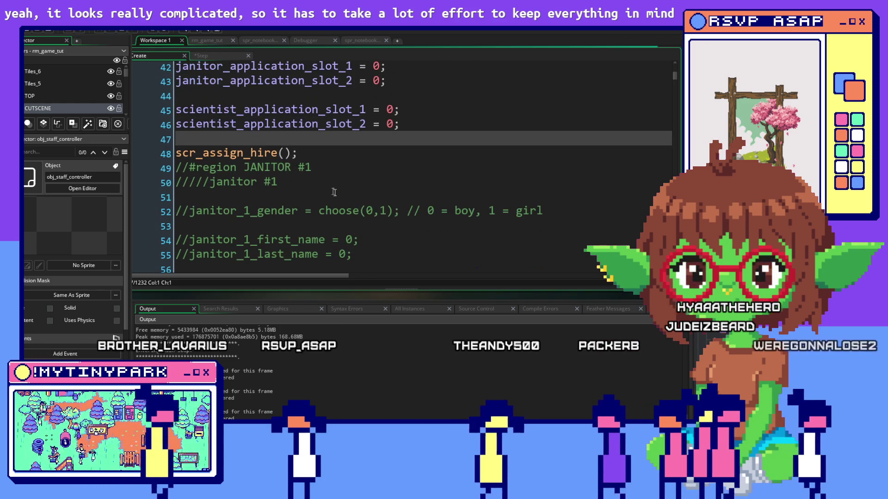
click(329, 156)
Start a janitor_application_1 = 0; line on line 50, below scr_assign_hire()
key(Return)
key(Return)
key(Return)
key(Return)
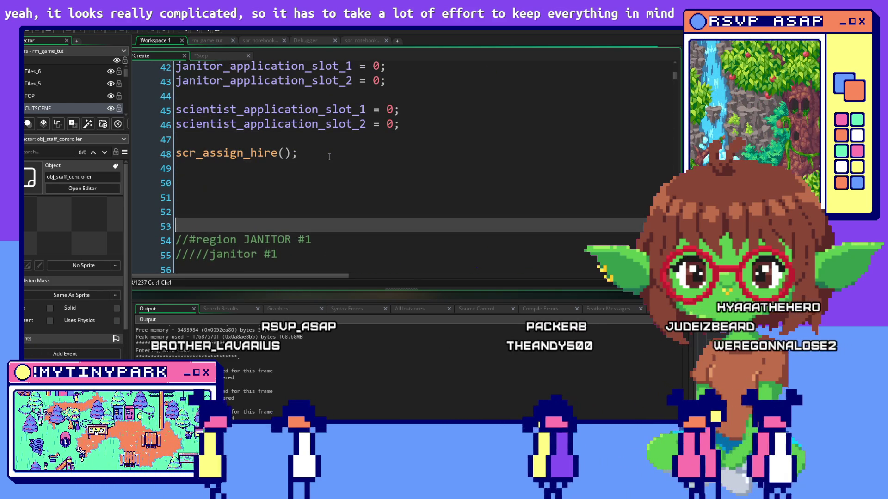
click(255, 175)
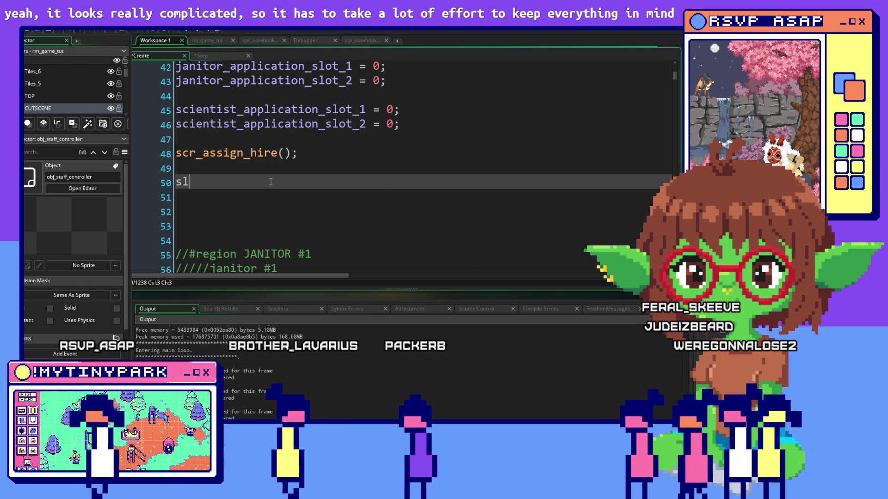
text(ot_)
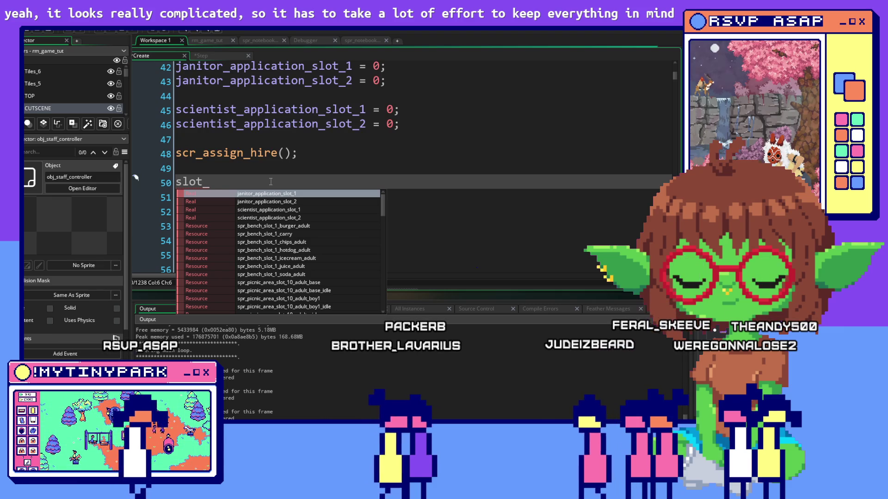
key(BackSpace)
key(BackSpace)
key(BackSpace)
key(BackSpace)
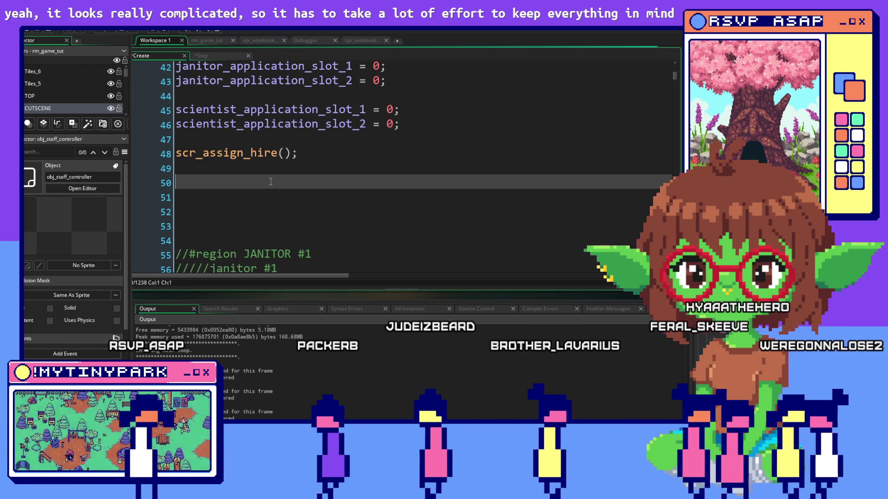
text(janitor_number_chose)
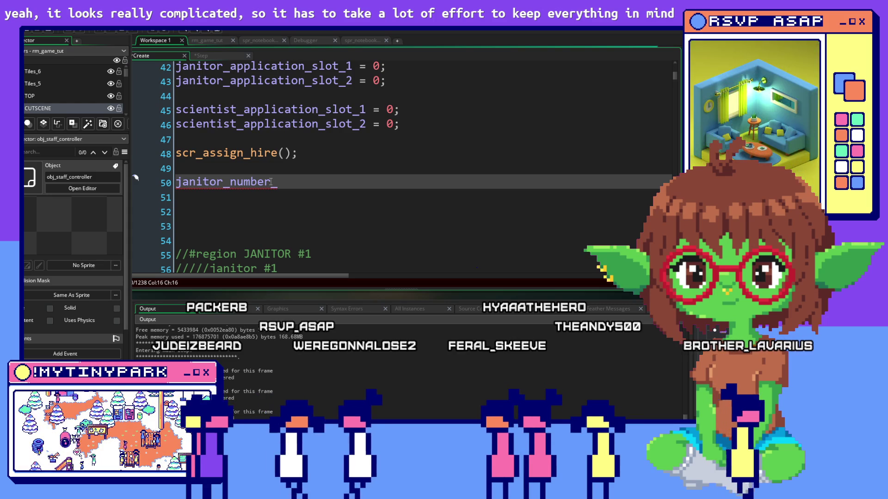
key(BackSpace)
key(BackSpace)
key(BackSpace)
text(applicatio)
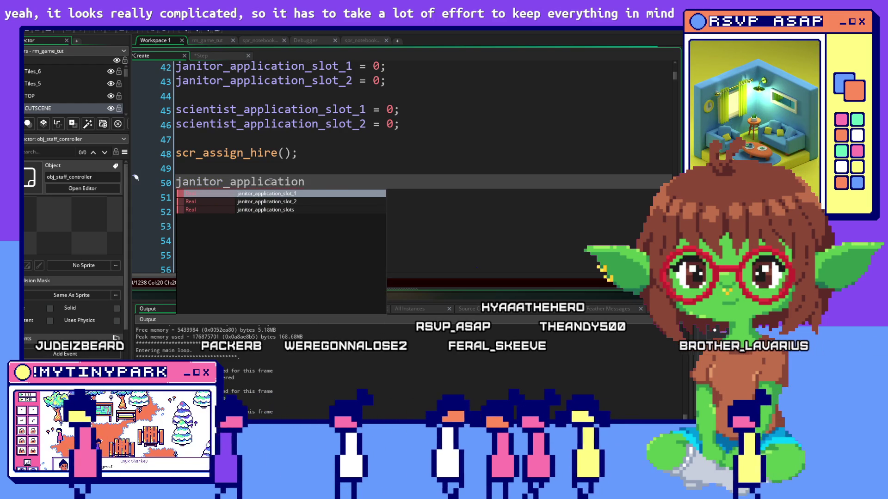
text(_)
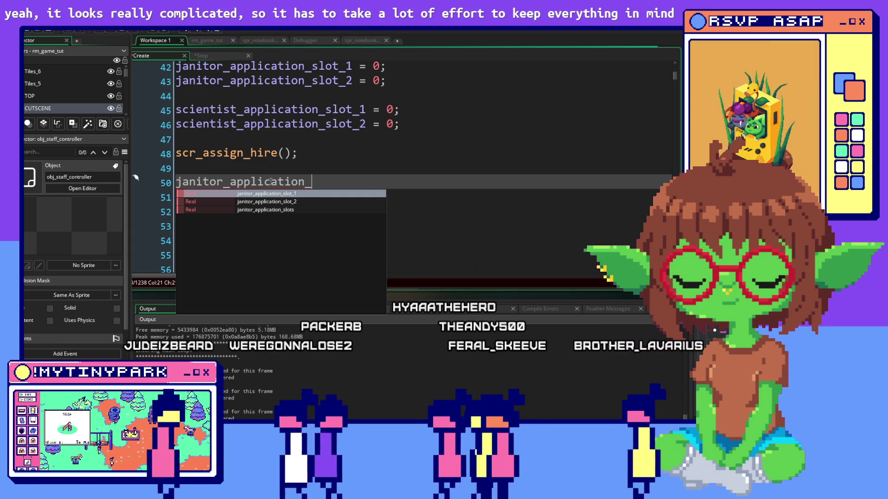
text(1 = 0;)
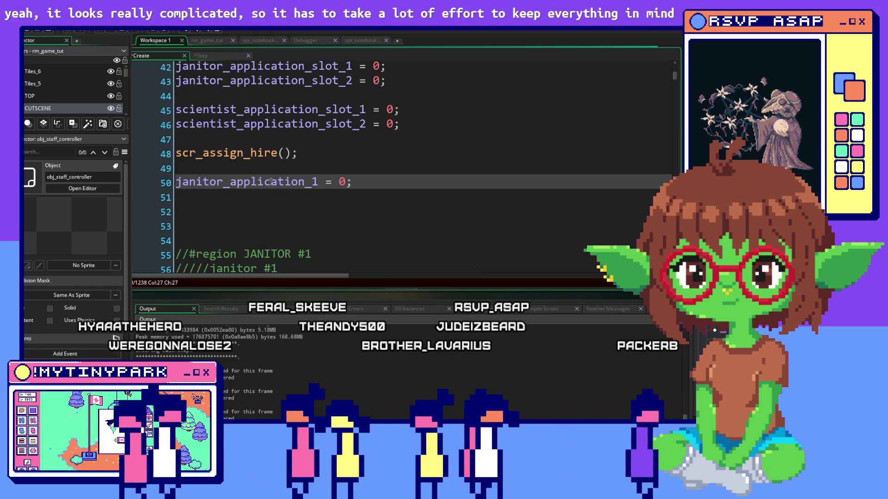
Drop the _1 suffix so the line sets janitor_application = 0
key(Return)
key(Up)
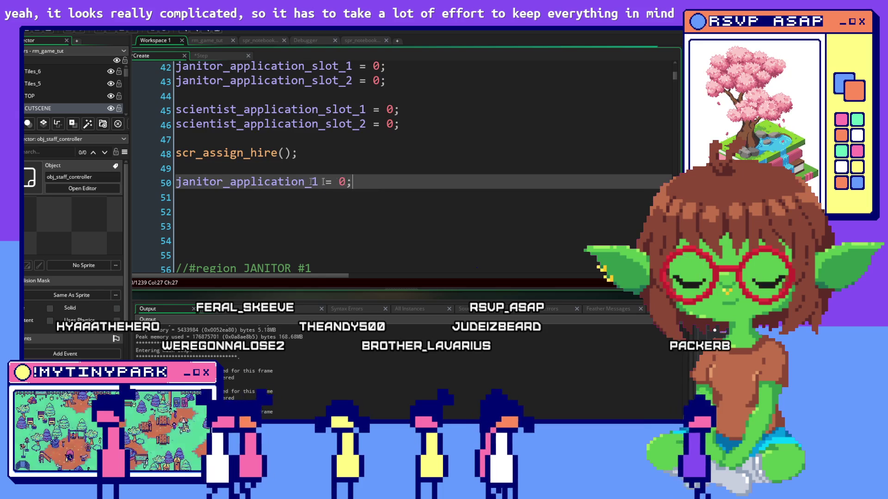
key(Down)
key(Down)
click(377, 185)
click(330, 219)
click(319, 182)
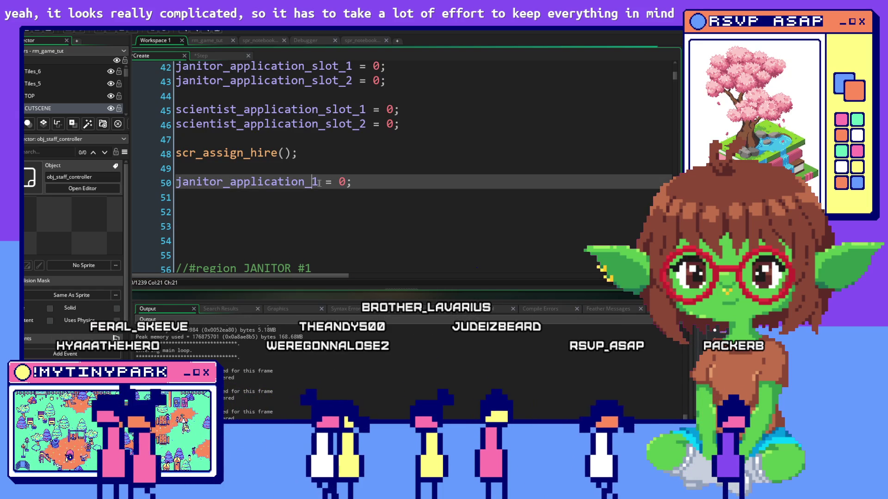
key(BackSpace)
key(BackSpace)
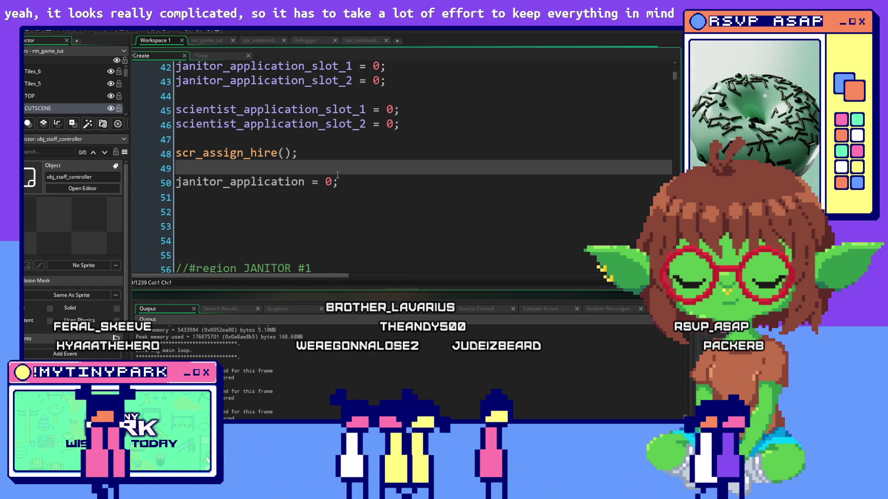
Add a comment above it noting 'assign in hire button', and open obj_button_hire
click(337, 175)
key(Return)
key(Return)
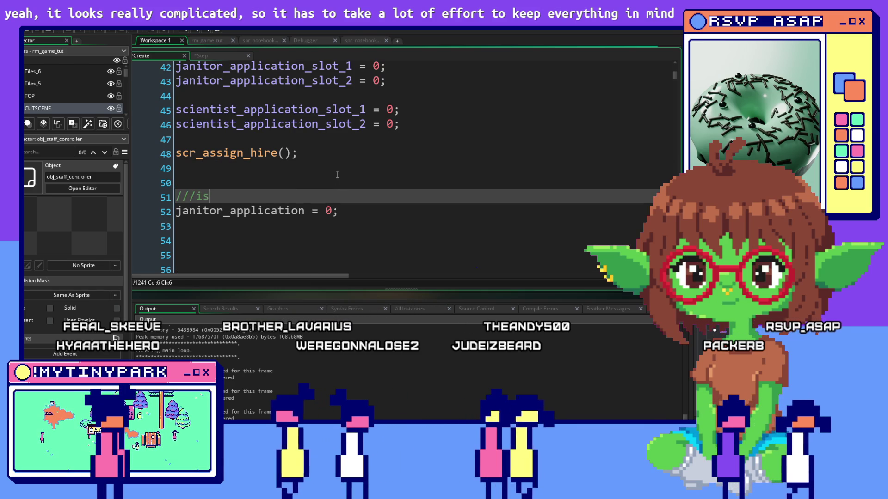
text(is it taking in)
text(fo from )
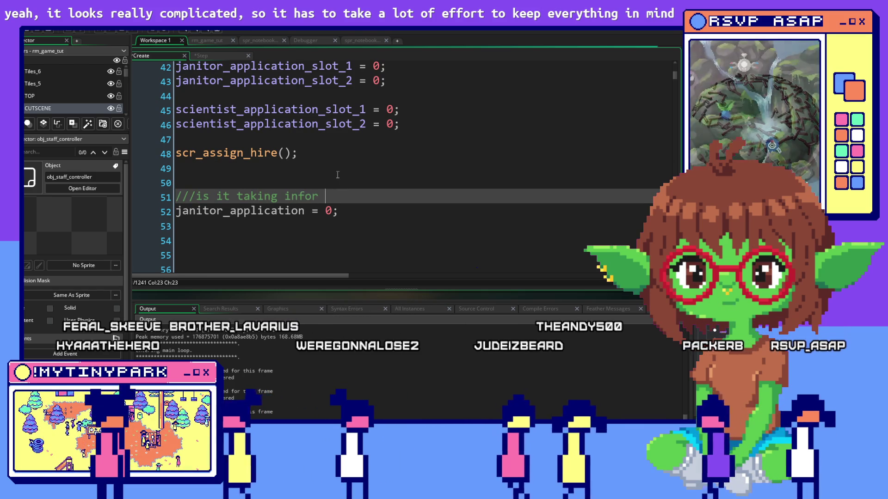
text(applicant 1 or)
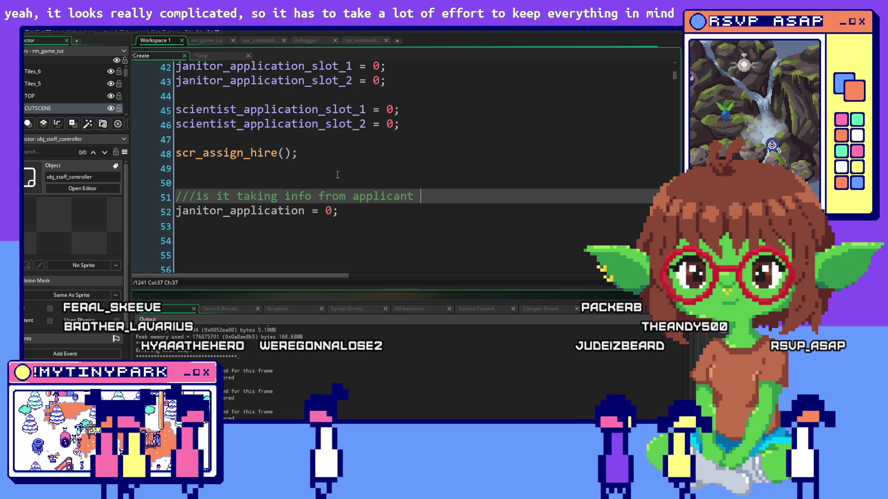
text( 2? --- a)
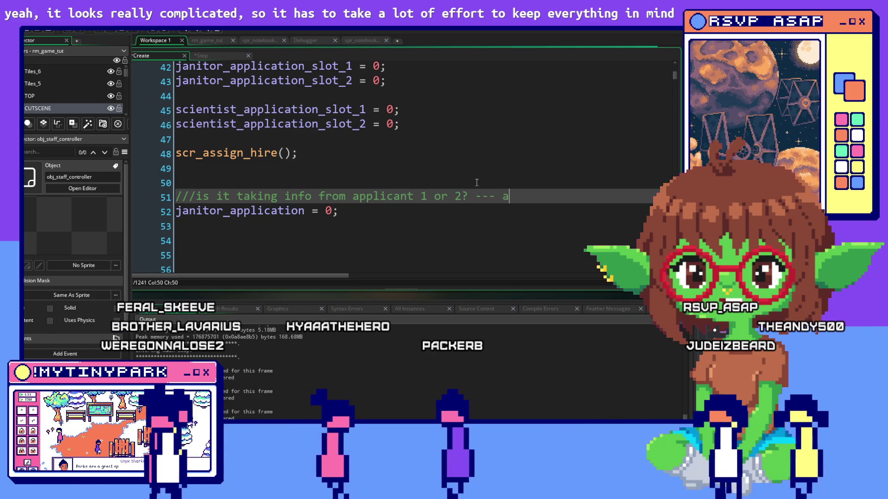
text(ki)
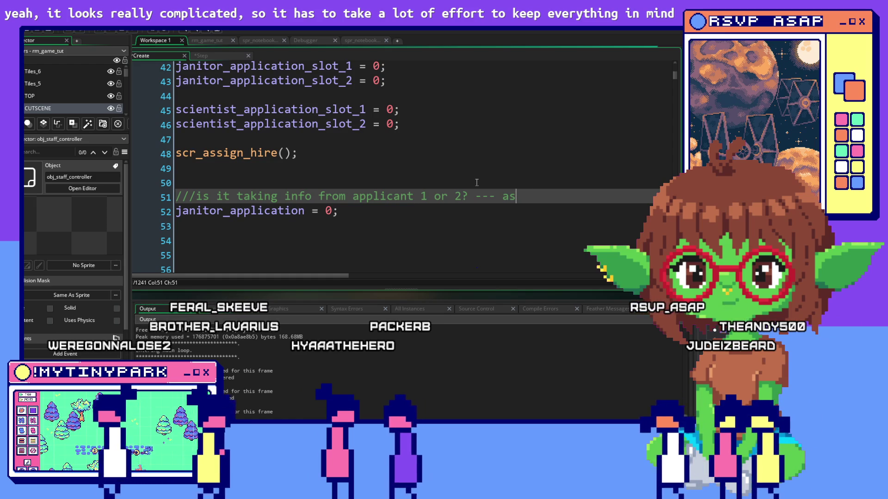
text(ig)
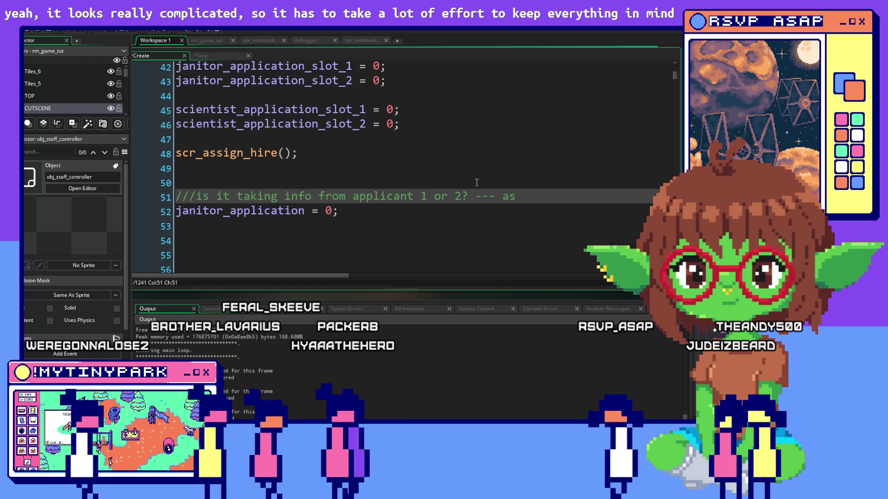
text(n in hire button)
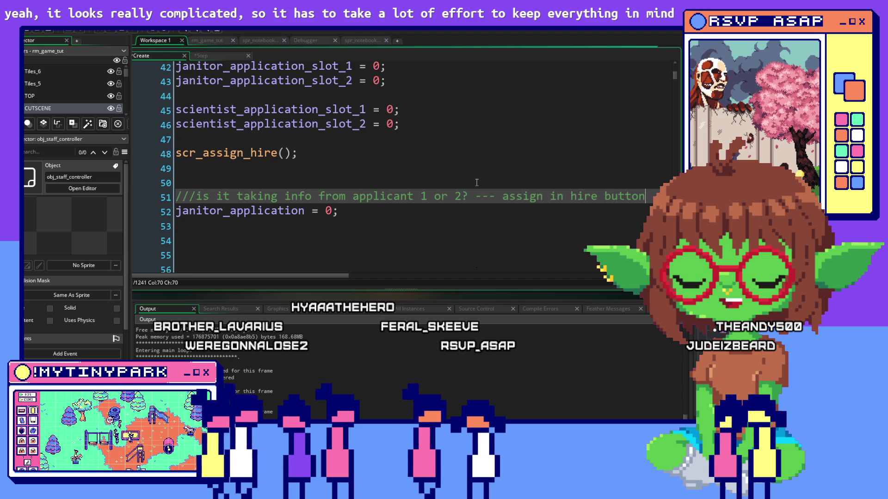
click(604, 152)
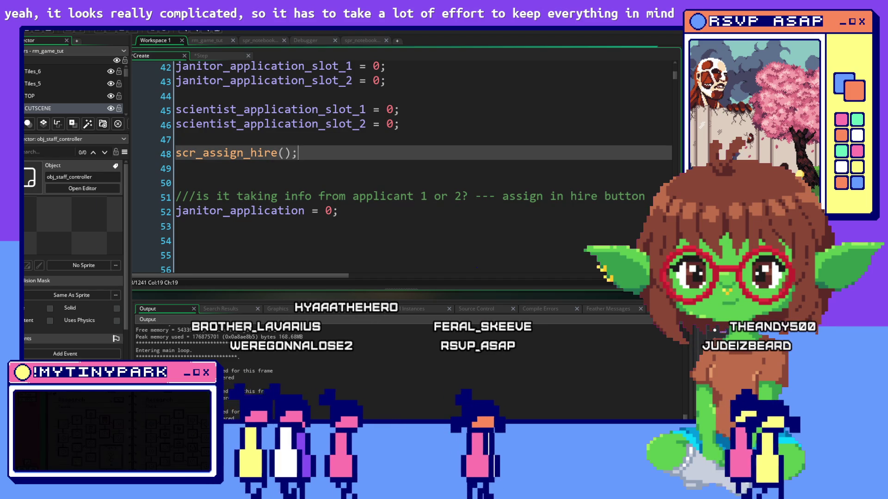
click(82, 188)
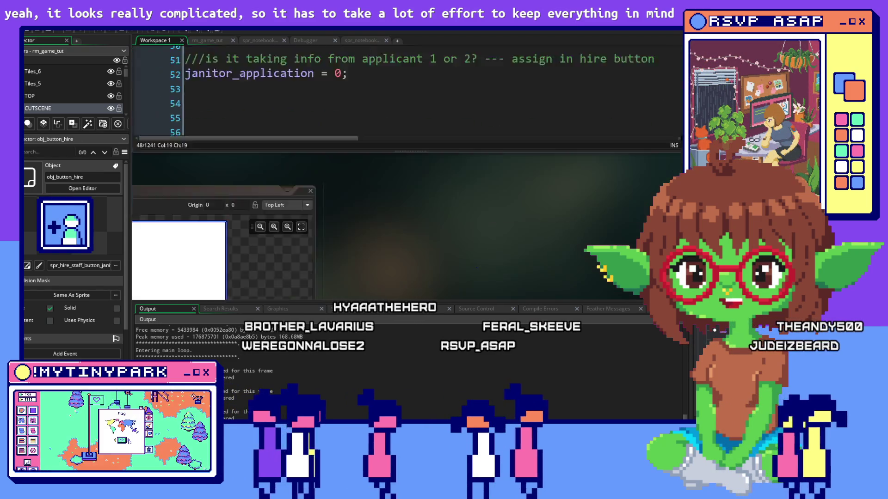
Rename the hire button object to obj_button_janitor_hire after dismissing the name-in-use error
text(_1)
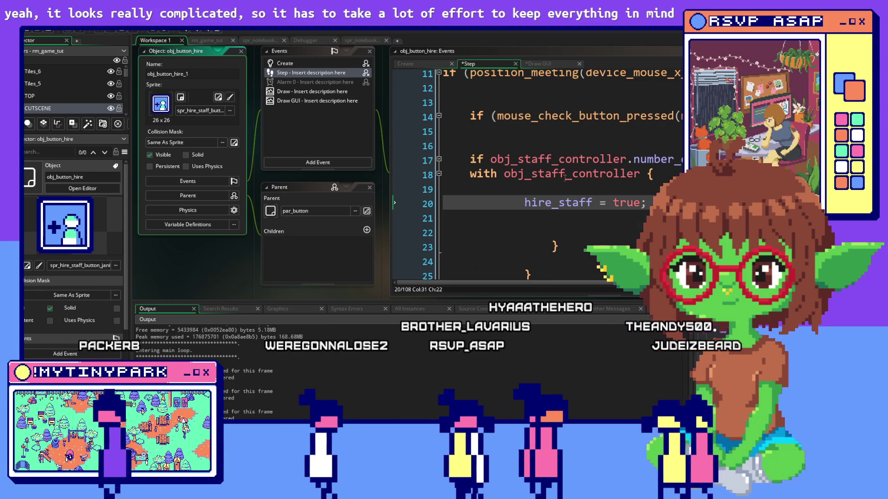
key(Return)
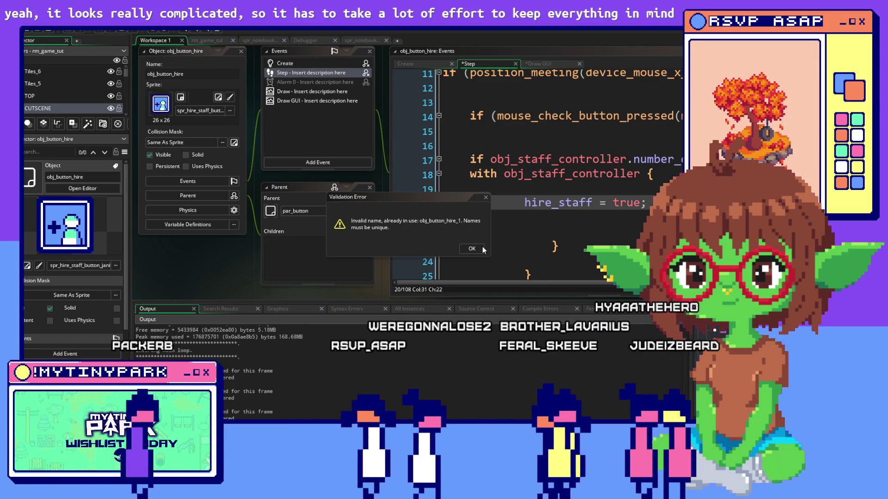
key(Return)
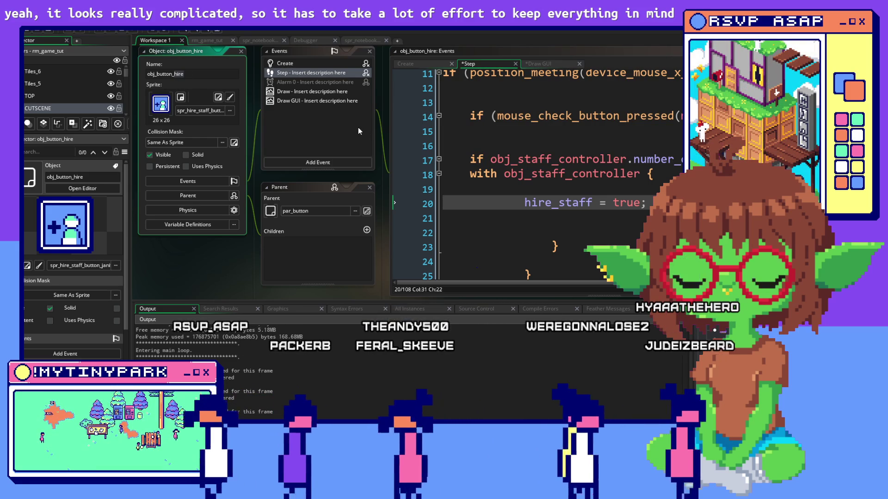
text(janitor_hir)
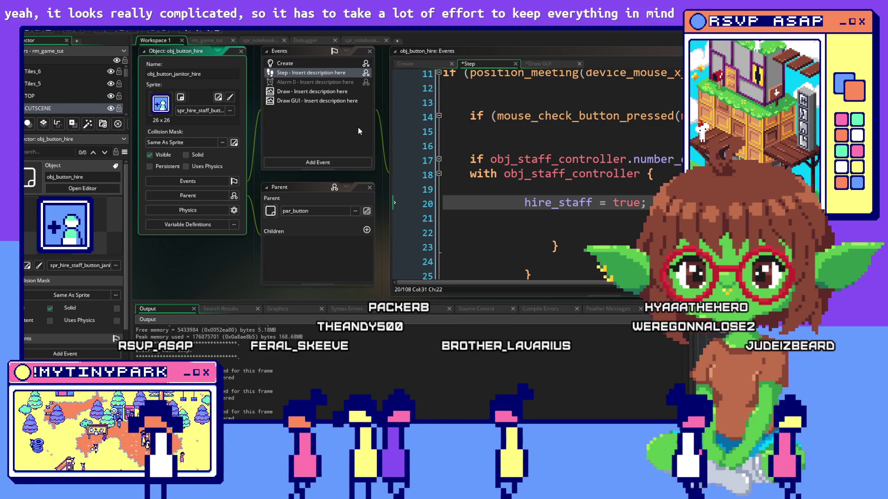
text(e)
key(Return)
Append _1 in the button's Step code near the number_of_janitors check
click(612, 158)
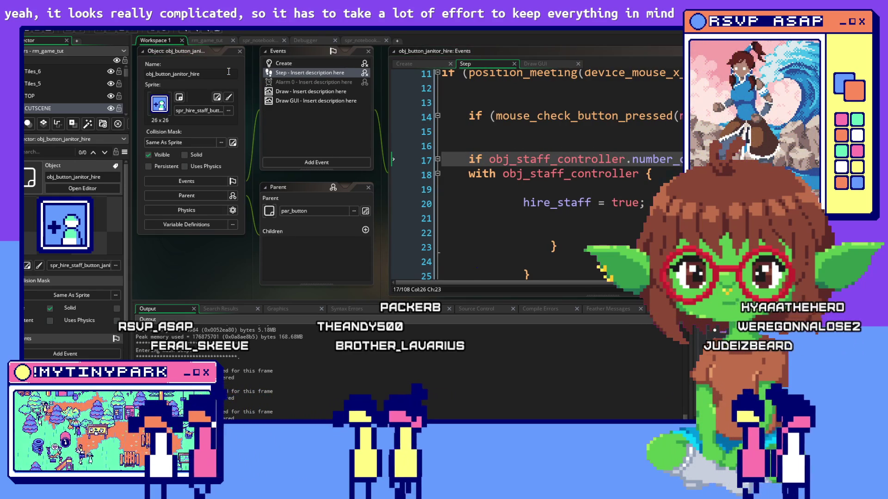
key(ctrl+Tab)
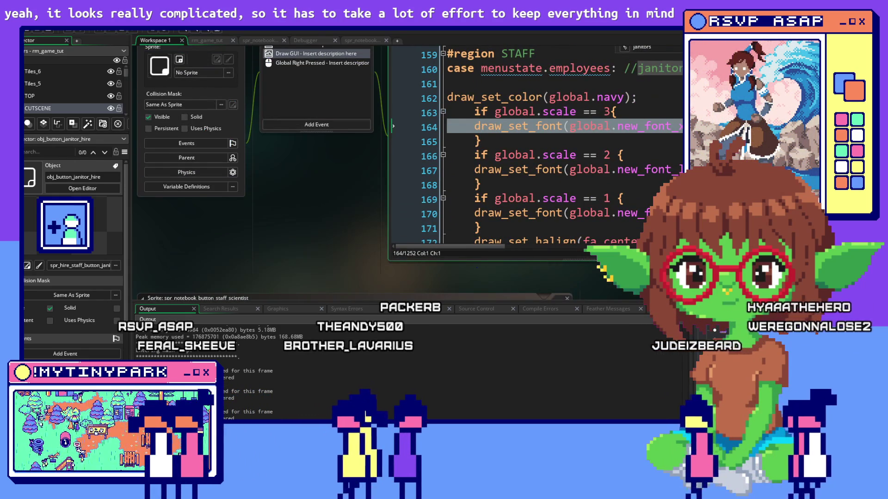
key(ctrl+Tab)
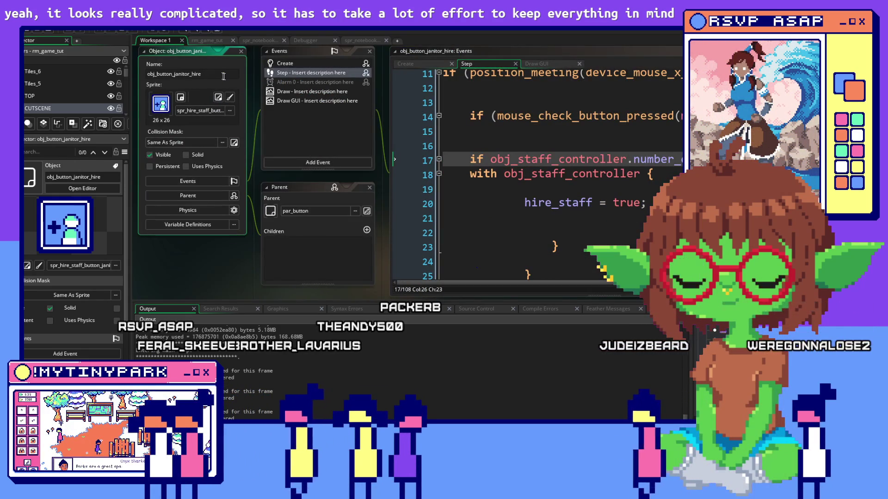
text(_1)
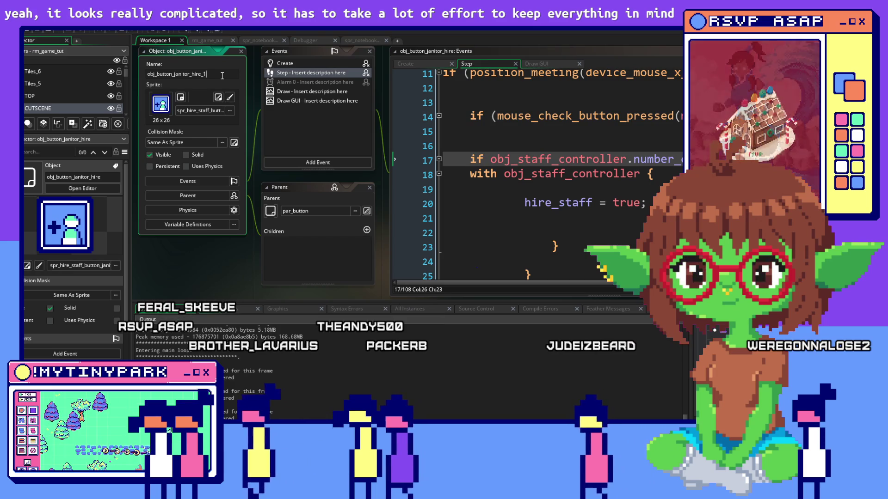
click(666, 159)
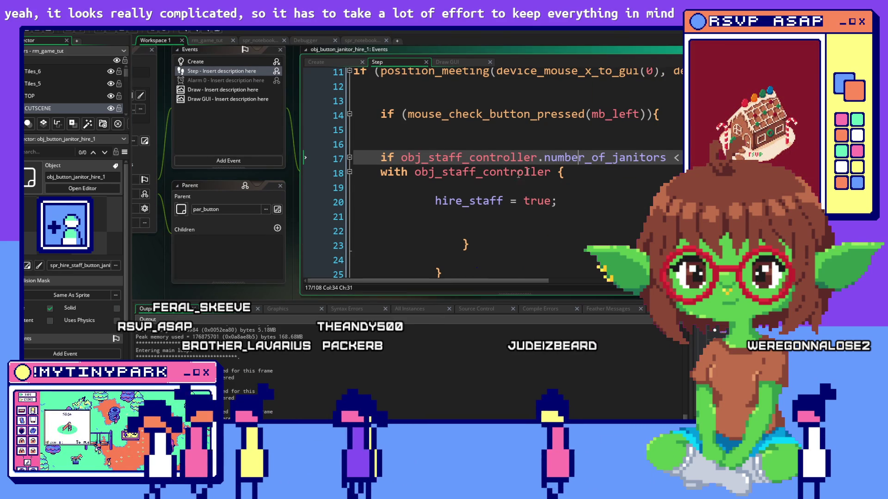
click(550, 168)
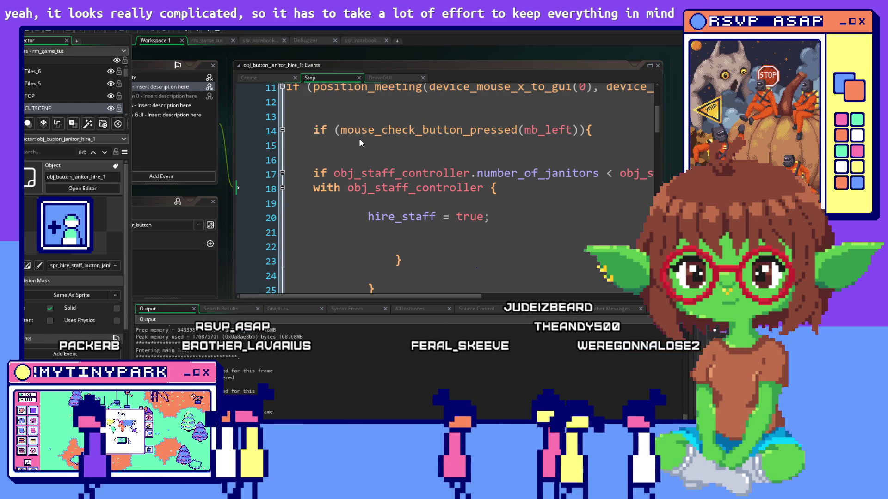
Remove the trailing _1 from the object's name and commit obj_button_janitor_hire
scroll(359, 140, down, 6)
drag(150, 97, 237, 102)
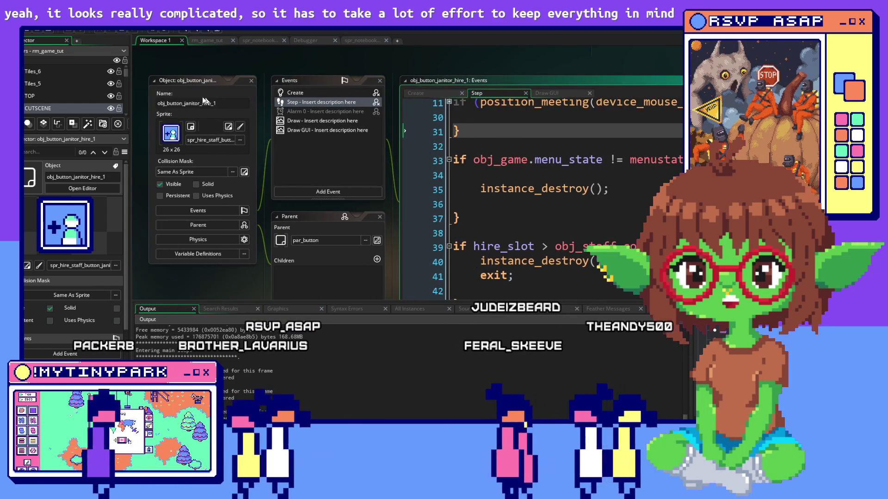
click(237, 103)
key(BackSpace)
key(BackSpace)
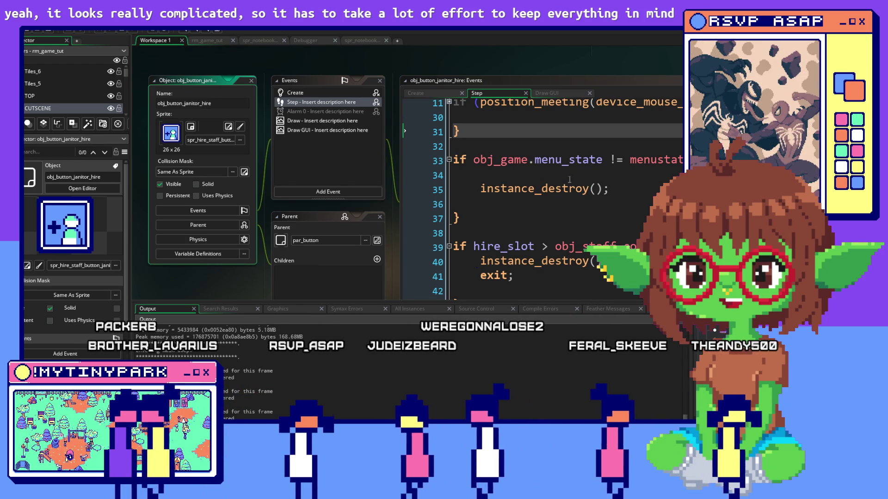
click(426, 92)
Add applicant_slot = 0; below the hire_slot line in the Create event
scroll(481, 185, down, 1)
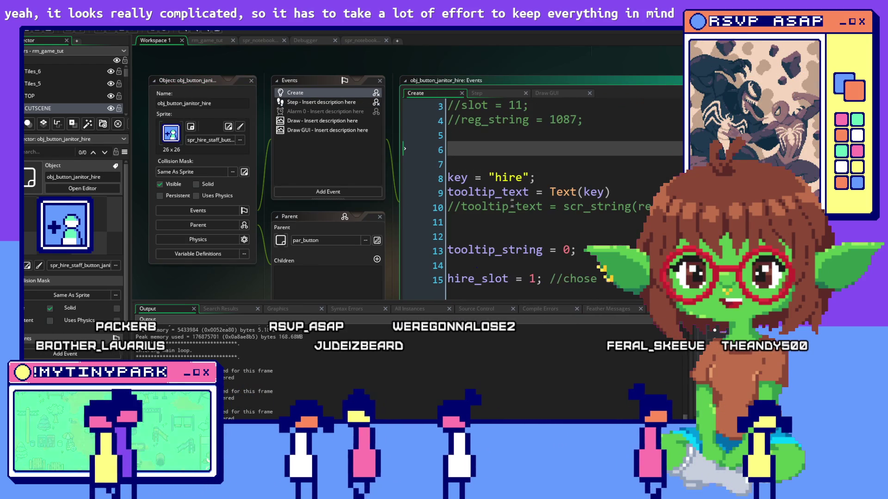
click(480, 236)
click(625, 177)
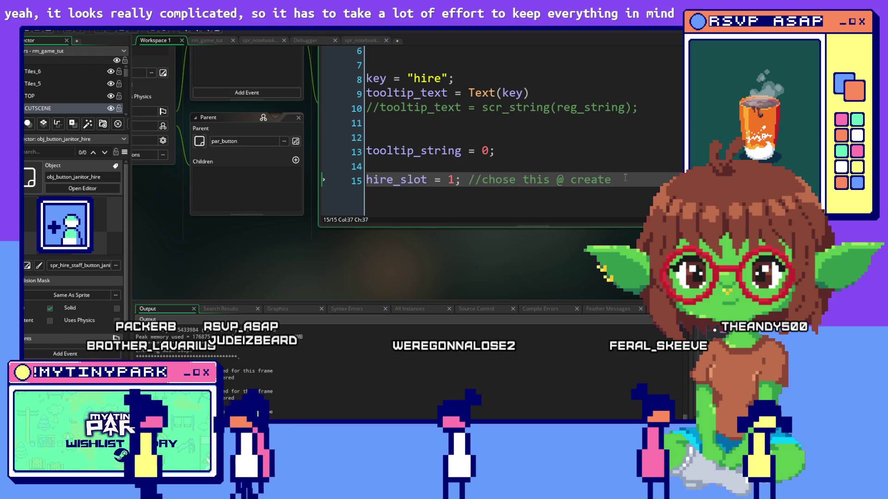
key(Return)
key(Return)
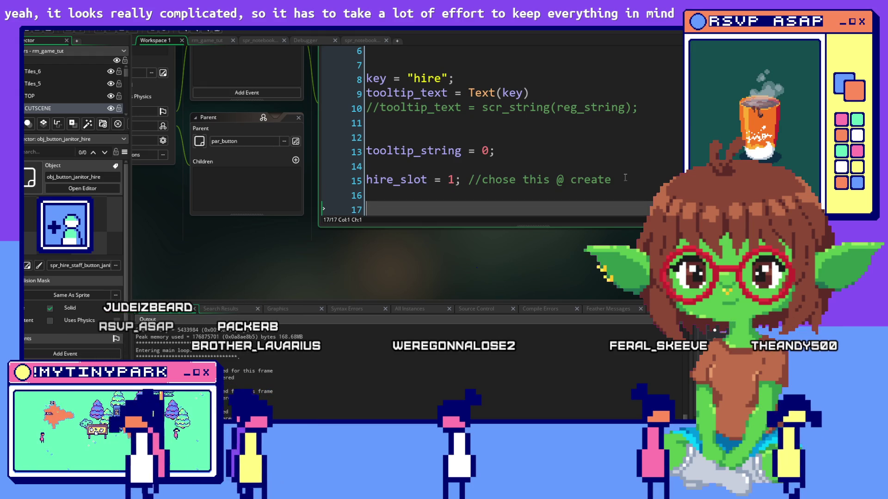
text(applo)
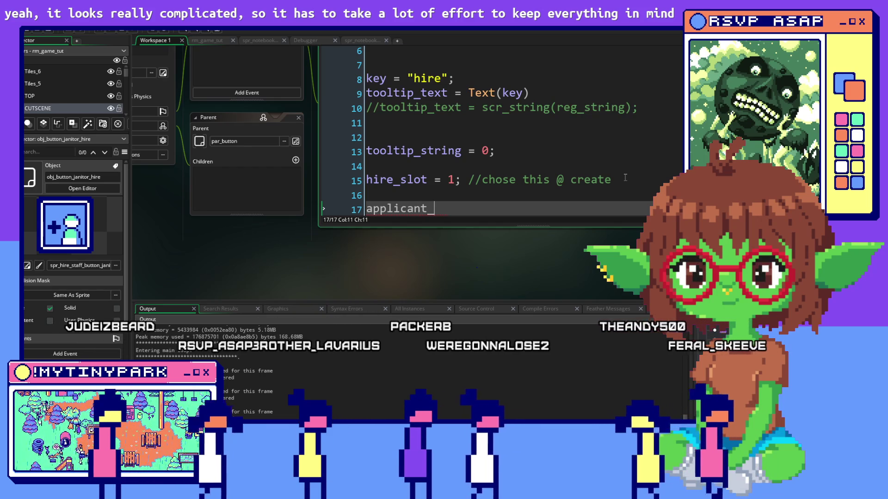
text(slot )
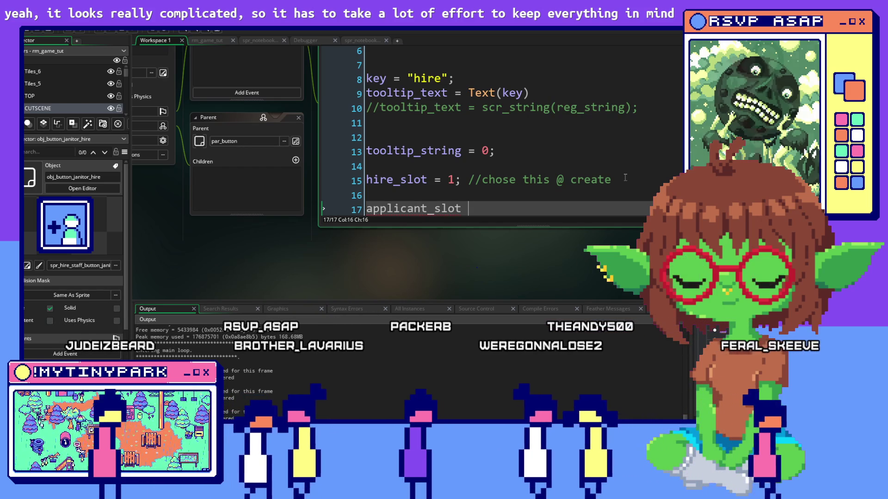
text(= 1;)
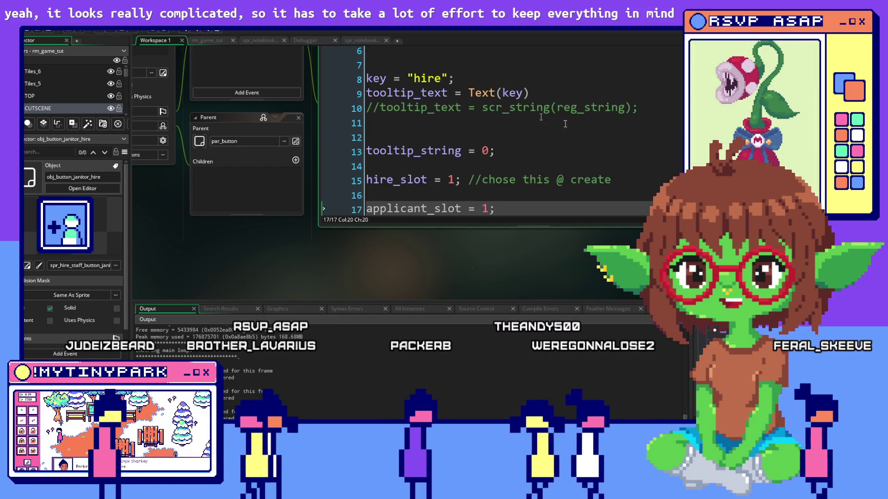
key(Up)
key(Up)
key(Up)
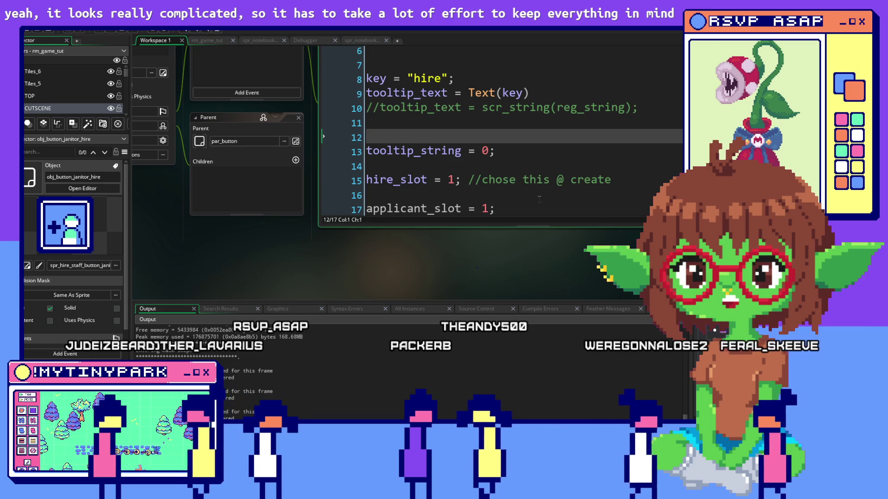
click(527, 170)
scroll(527, 169, up, 2)
click(495, 244)
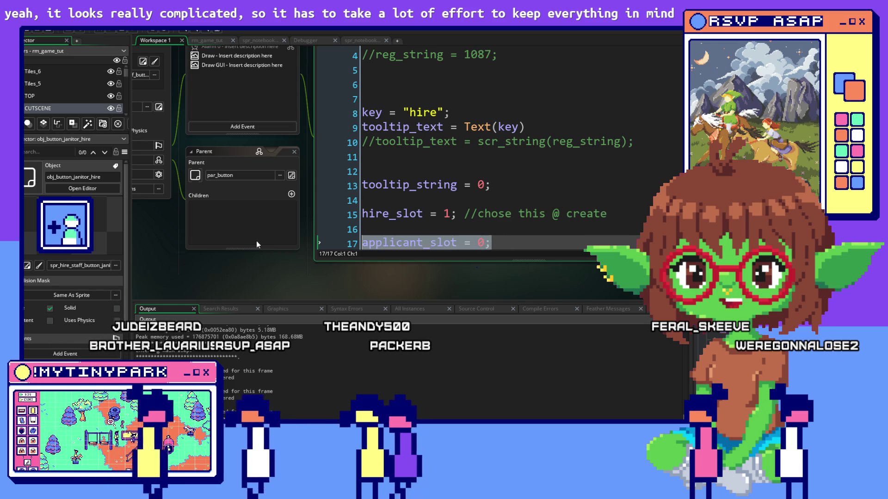
click(628, 172)
Switch to the button's Step event code
scroll(627, 193, up, 2)
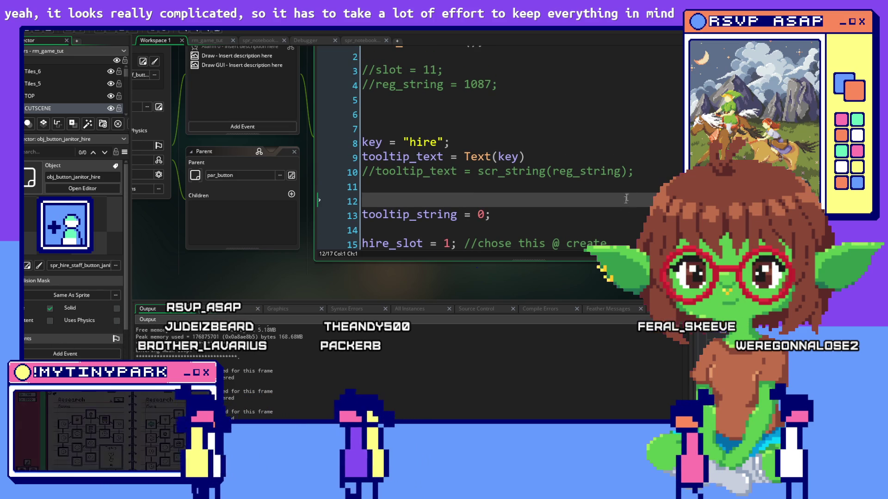
key(Up)
scroll(628, 193, up, 2)
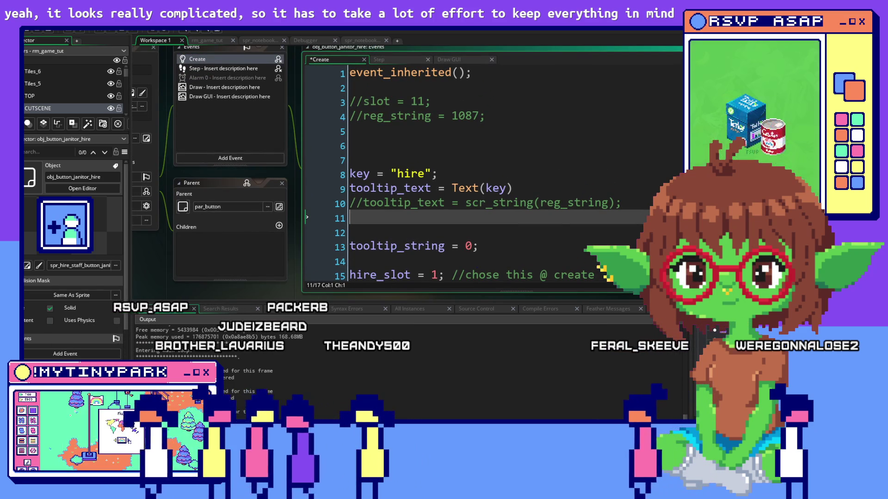
click(378, 59)
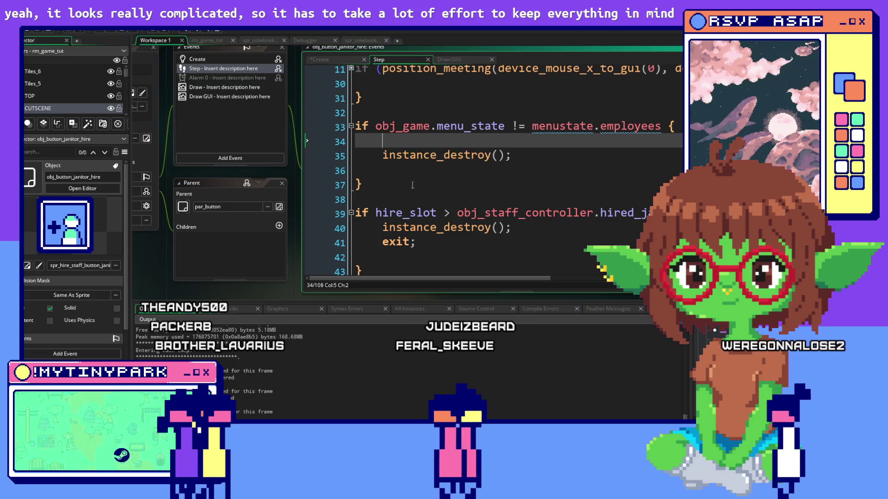
Scroll through the Step event code, reviewing the case 3 section
click(412, 185)
scroll(397, 185, down, 2)
scroll(381, 184, up, 3)
scroll(381, 184, up, 1)
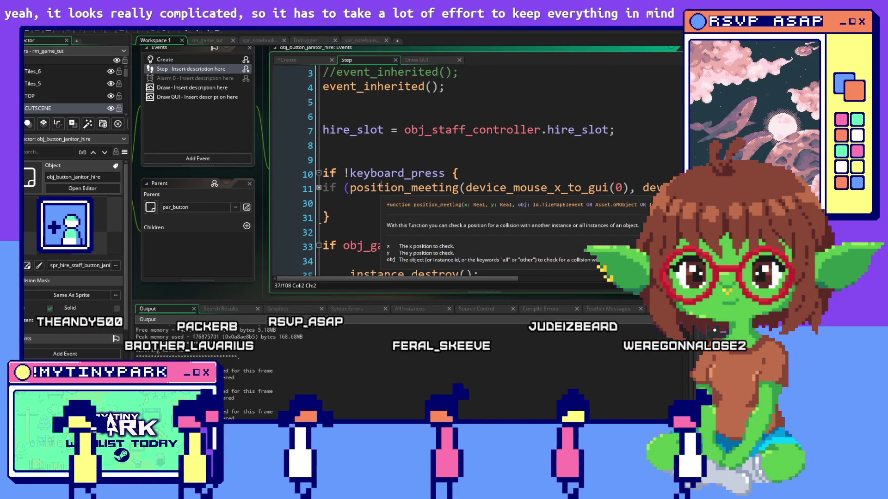
scroll(380, 184, down, 2)
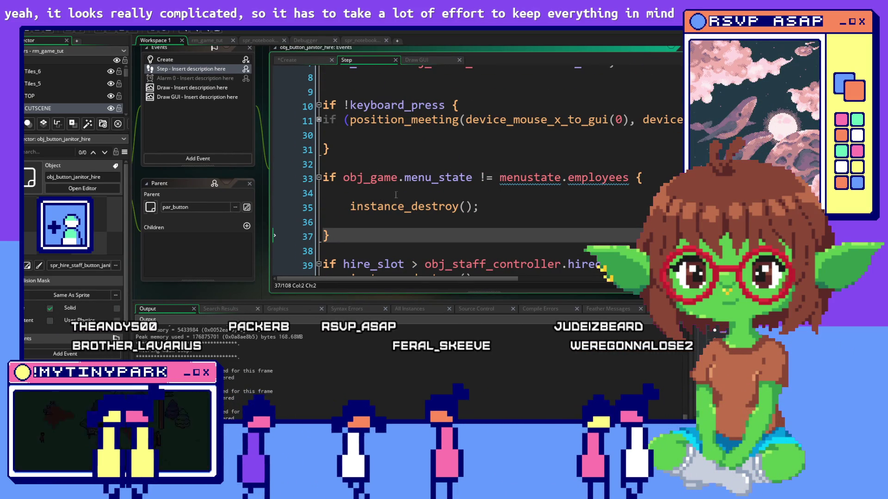
scroll(396, 195, up, 2)
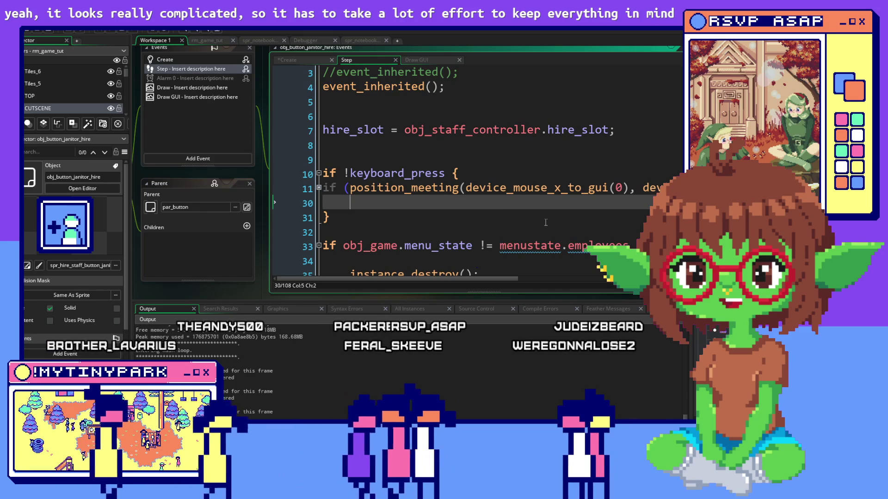
scroll(545, 222, down, 6)
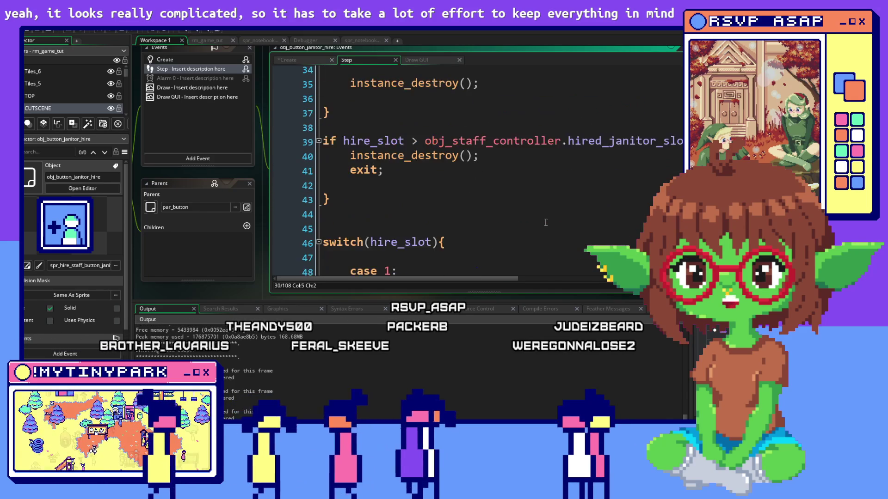
scroll(545, 223, down, 4)
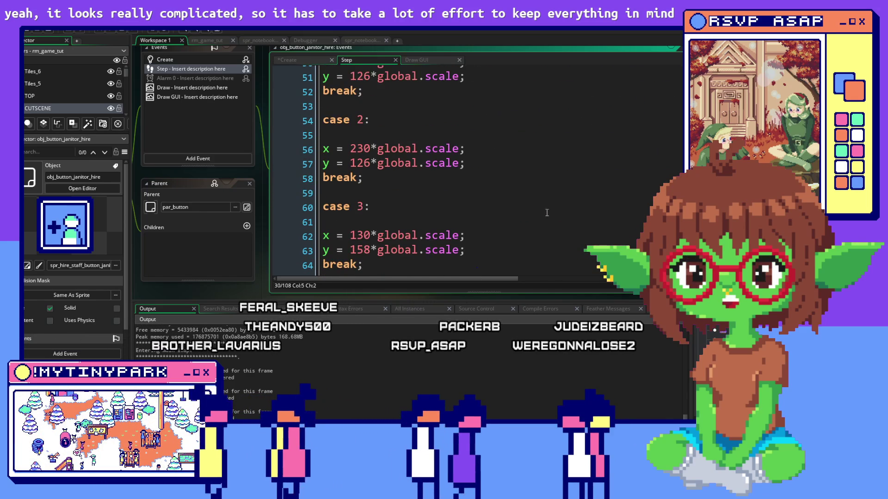
click(547, 213)
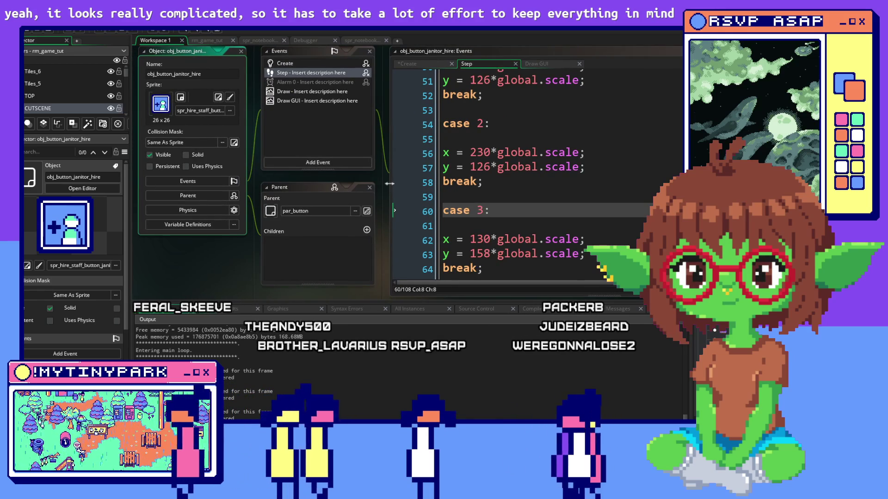
click(389, 183)
scroll(423, 183, down, 2)
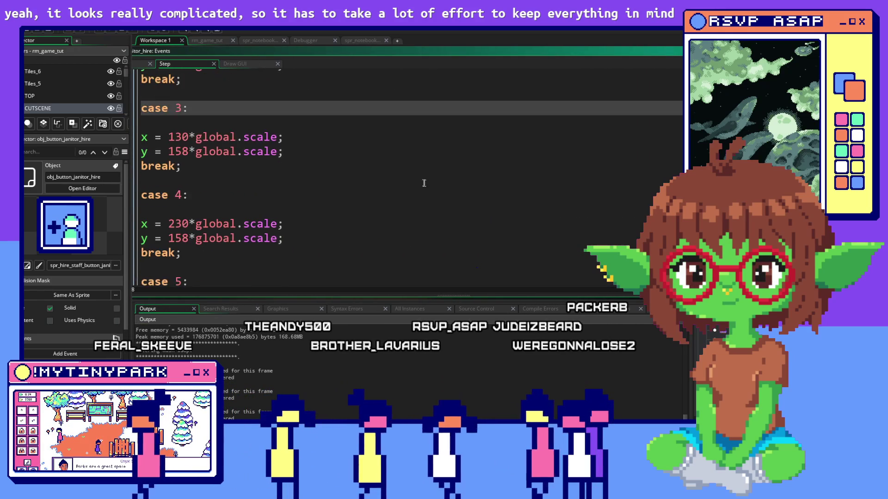
scroll(424, 183, down, 3)
mouse_move(424, 198)
mouse_down()
mouse_move(324, 229)
mouse_move(142, 333)
mouse_up()
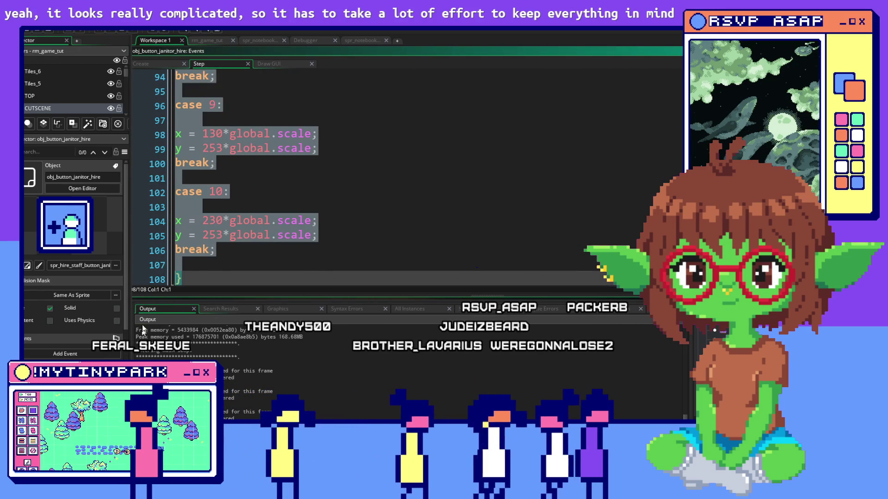
scroll(332, 212, up, 10)
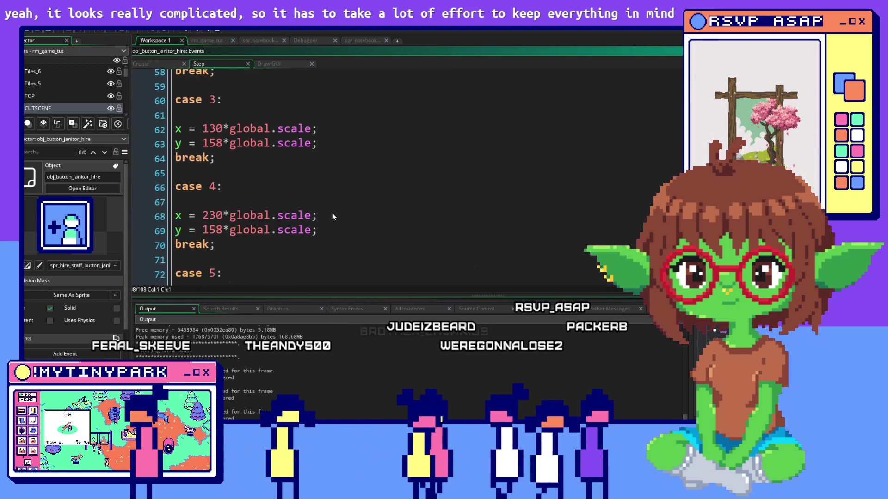
scroll(332, 213, up, 10)
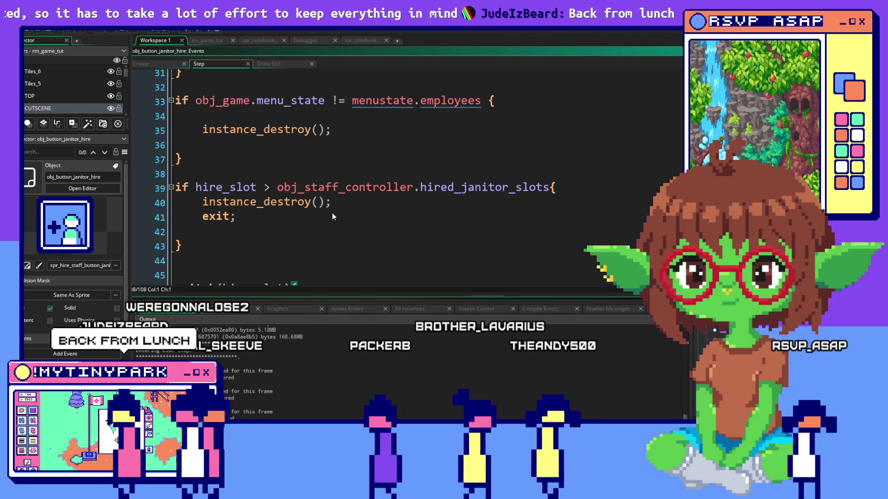
scroll(332, 213, up, 2)
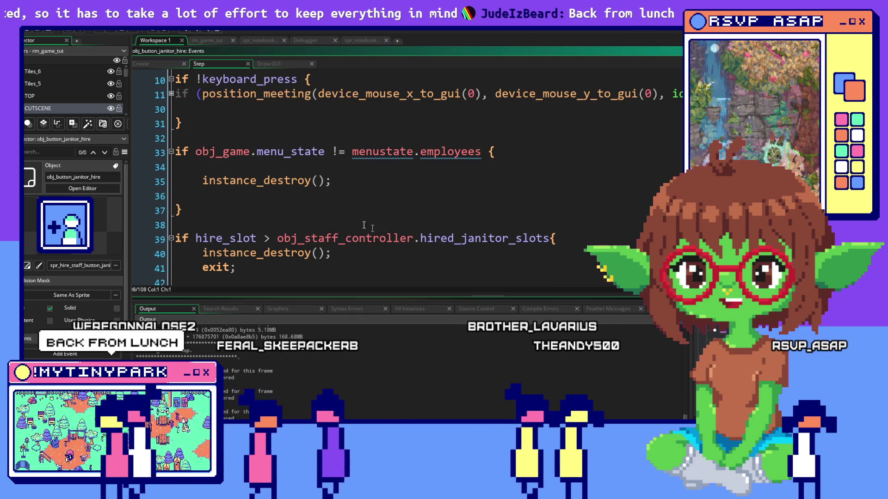
scroll(565, 240, up, 1)
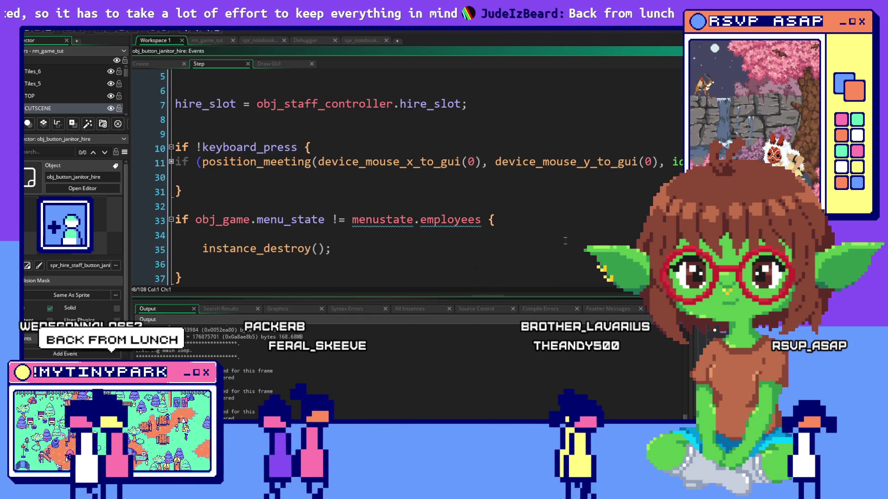
scroll(565, 241, up, 1)
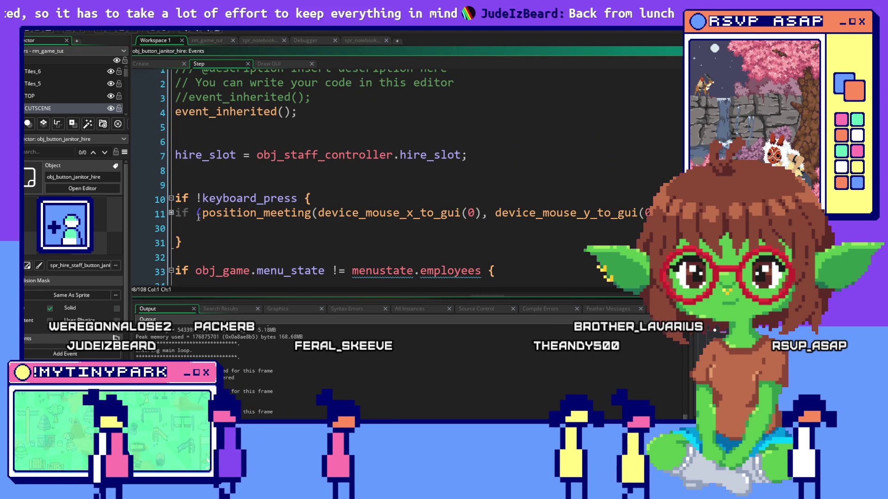
Expand the folded mouse-click block at line 11 and indent empty line 21
click(170, 213)
scroll(312, 235, down, 1)
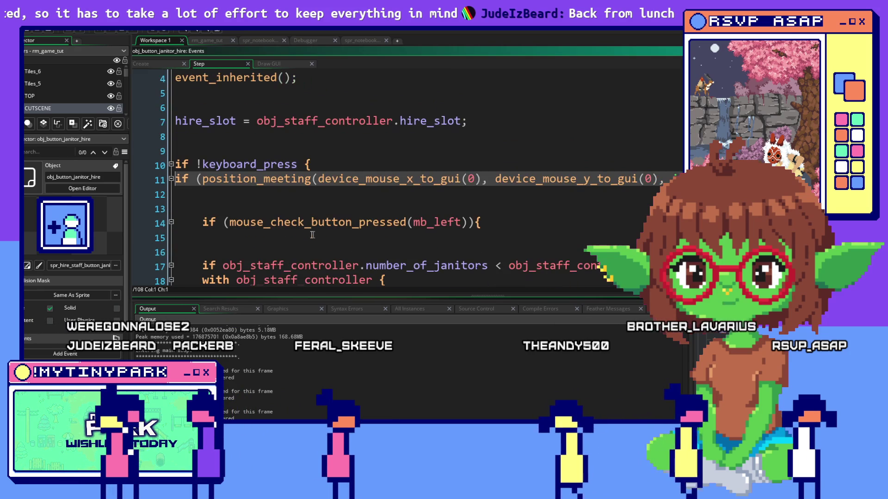
scroll(263, 241, down, 1)
scroll(277, 226, down, 1)
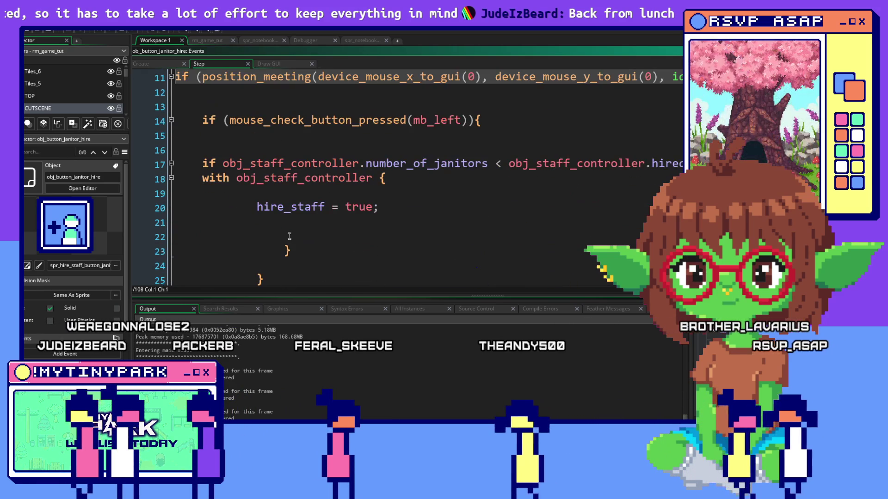
click(282, 219)
key(Tab)
key(Tab)
key(Tab)
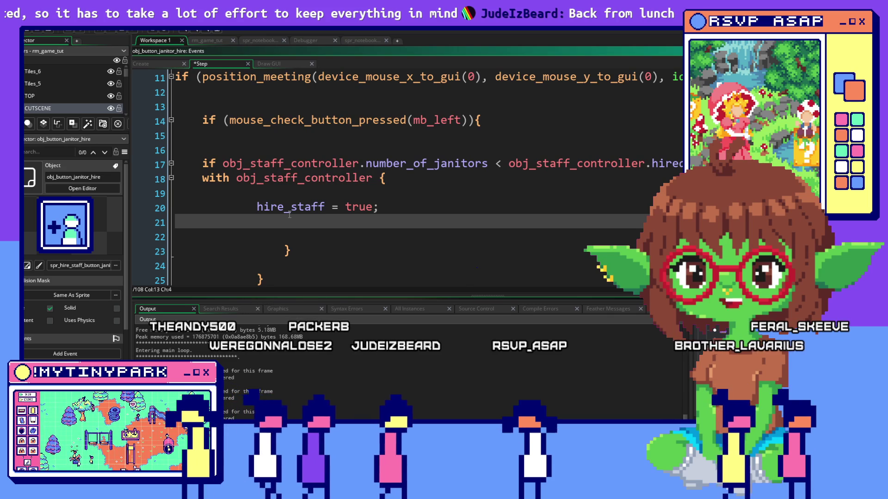
Write applicant_slot = other.applicant_slot; on line 21, then open obj_staff_controller's code
text(applicant_)
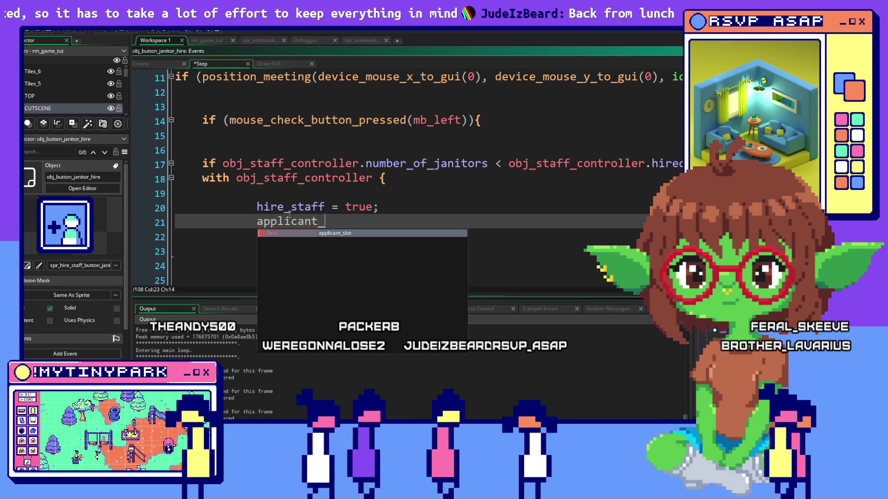
text(slot)
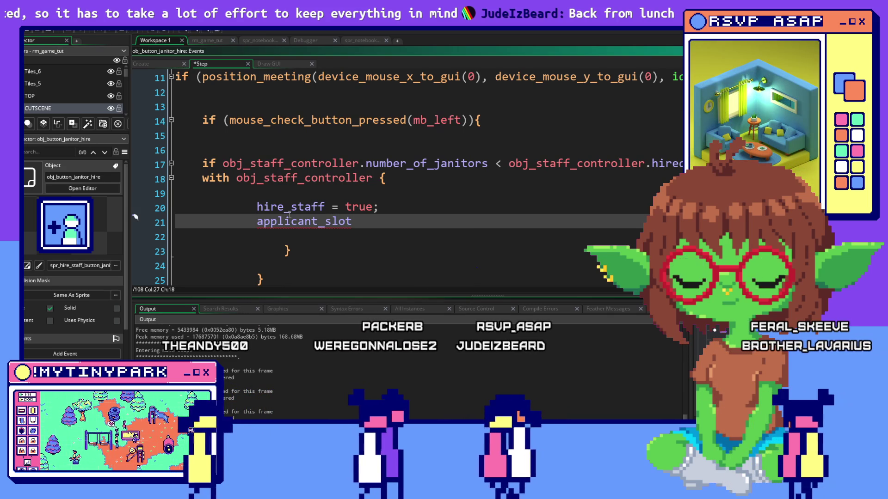
text( = )
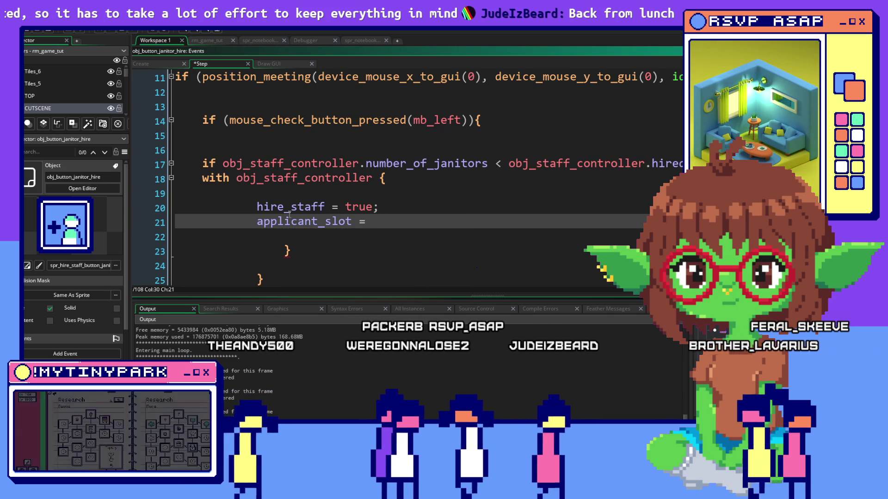
text(other.appl)
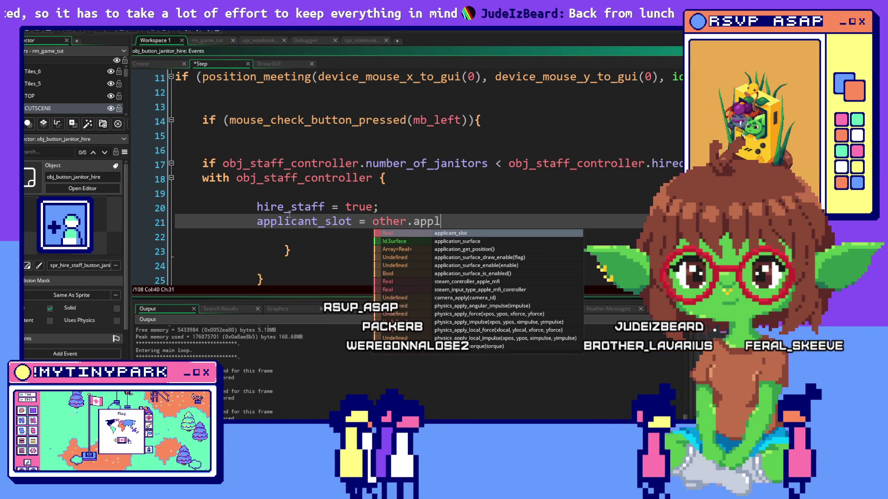
text(icant_slot;)
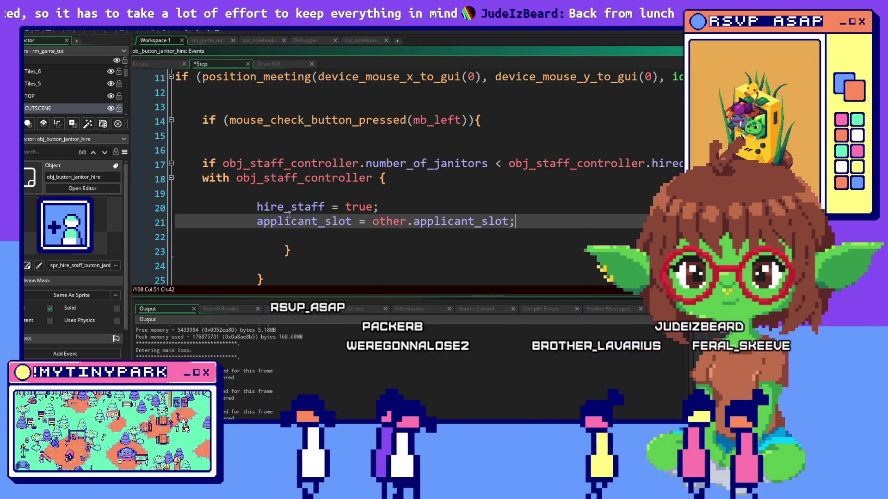
click(530, 194)
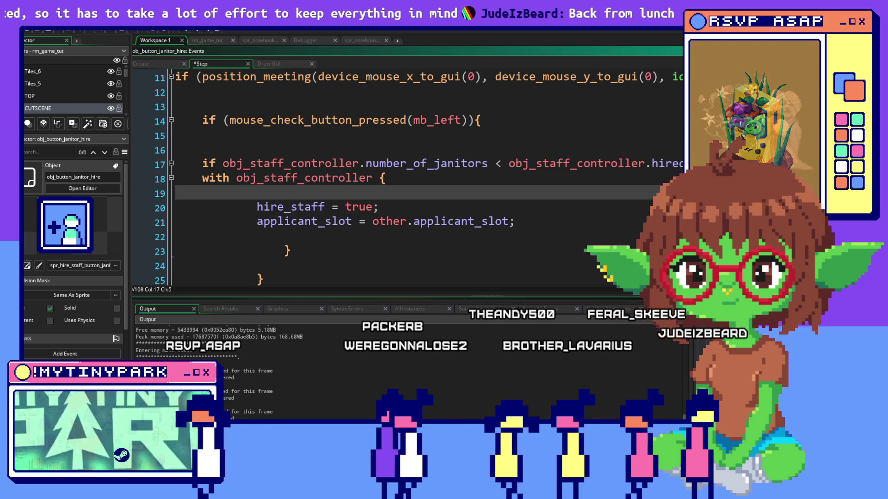
middle_click(354, 163)
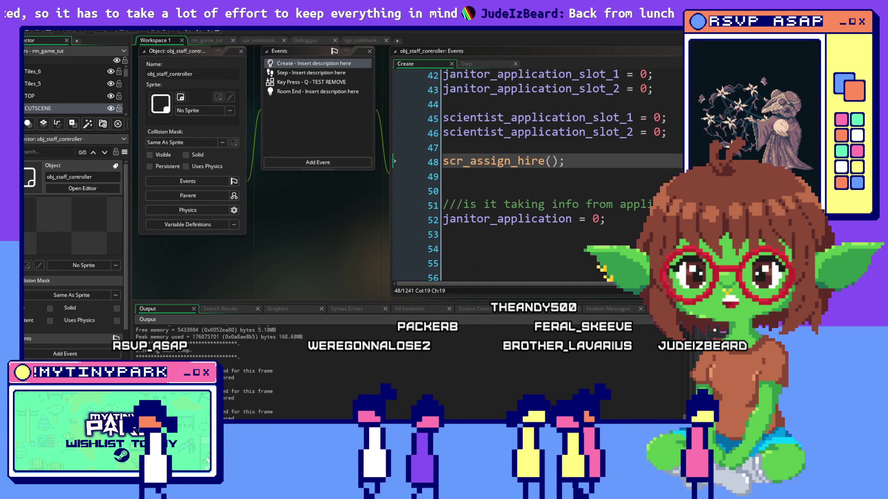
Check lines 53-54 of the controller's Create code, discard a stray 'ap', and pan back to the Step code
scroll(490, 231, down, 1)
click(489, 242)
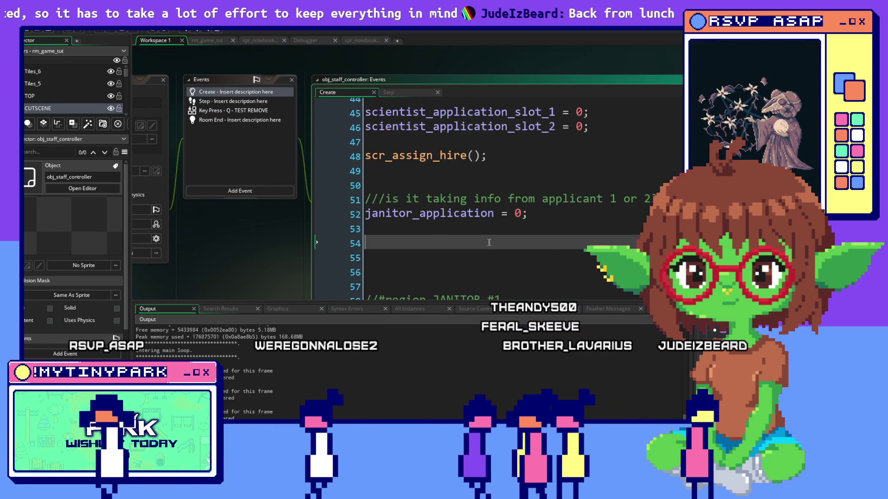
scroll(489, 243, down, 2)
click(399, 179)
click(386, 192)
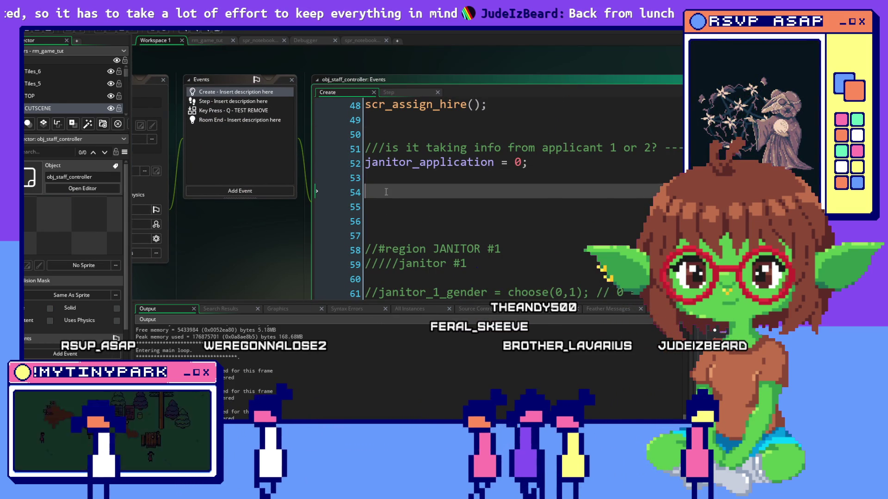
text(ap)
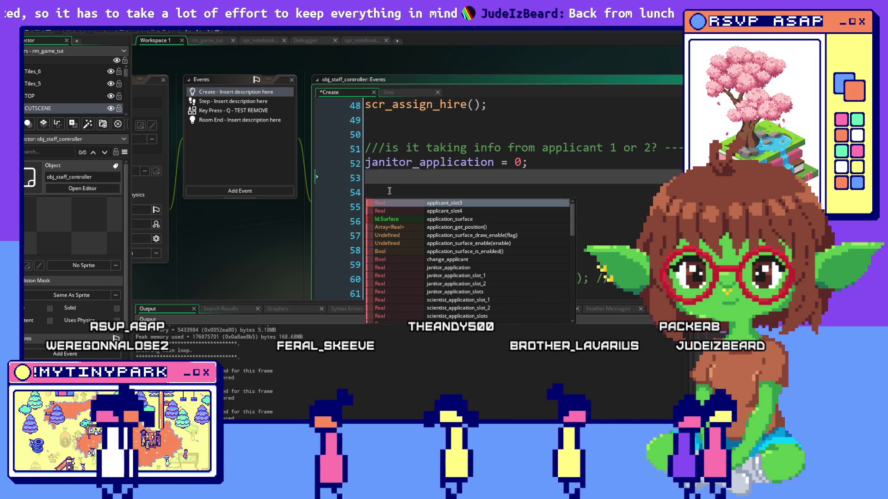
key(BackSpace)
key(BackSpace)
key(BackSpace)
click(433, 187)
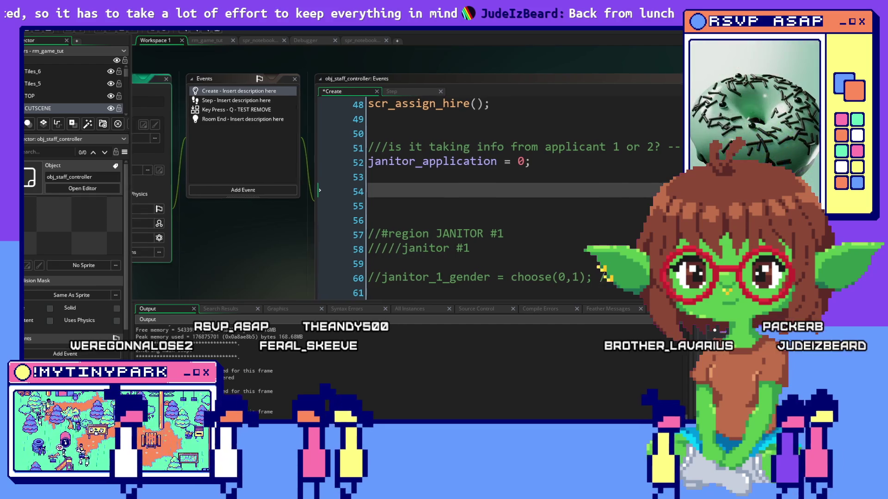
drag(627, 162, 705, 134)
mouse_move(685, 95)
mouse_down()
mouse_move(615, 153)
mouse_move(455, 137)
mouse_up()
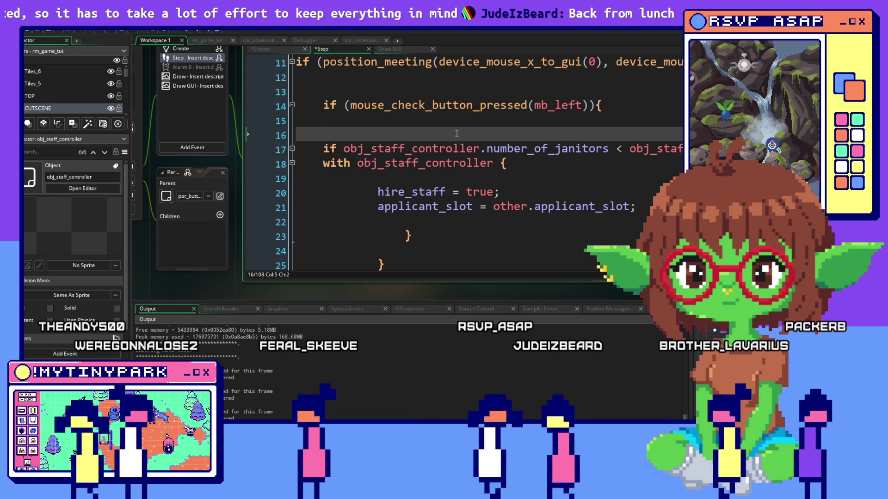
Change line 21 to janitor_slot = other.applicant_slot;
click(456, 223)
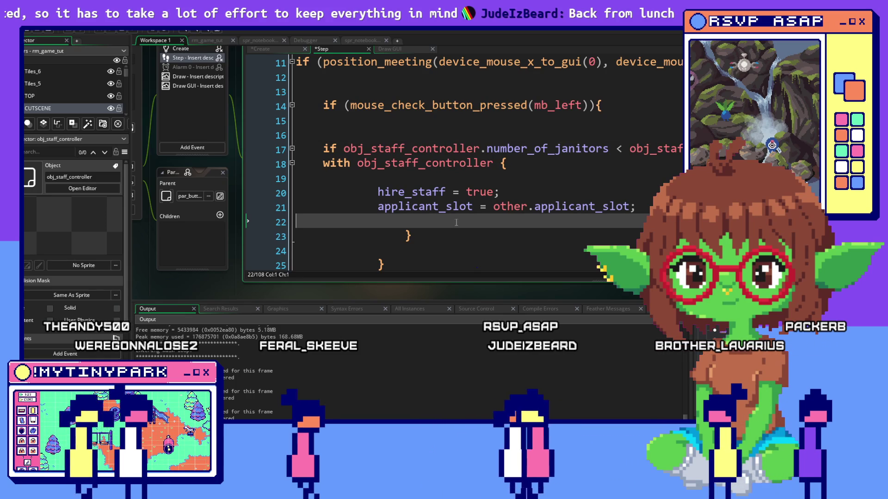
click(476, 209)
drag(438, 207, 375, 209)
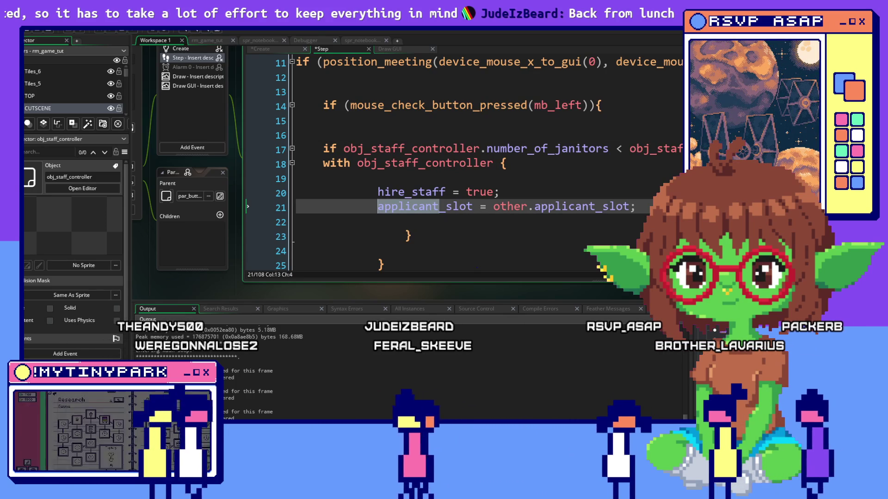
text(janitor)
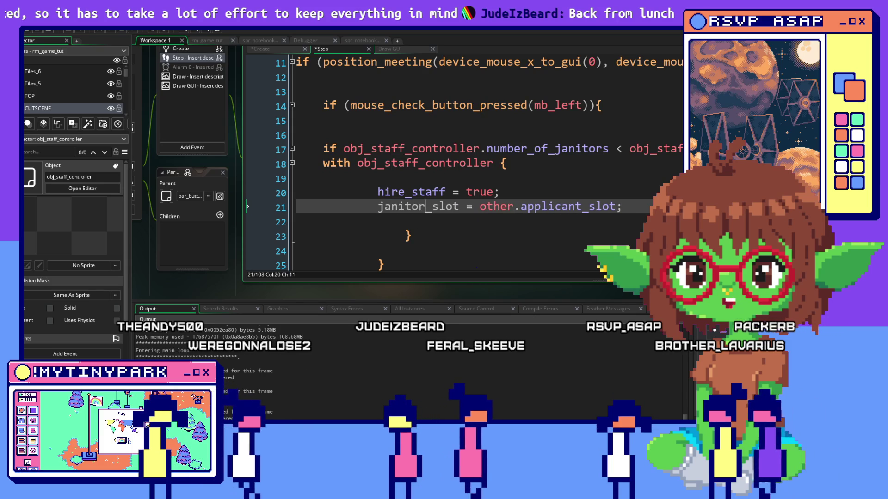
Check the hire button's sprite, then jump with F12 to obj_staff_controller's Create code
click(574, 137)
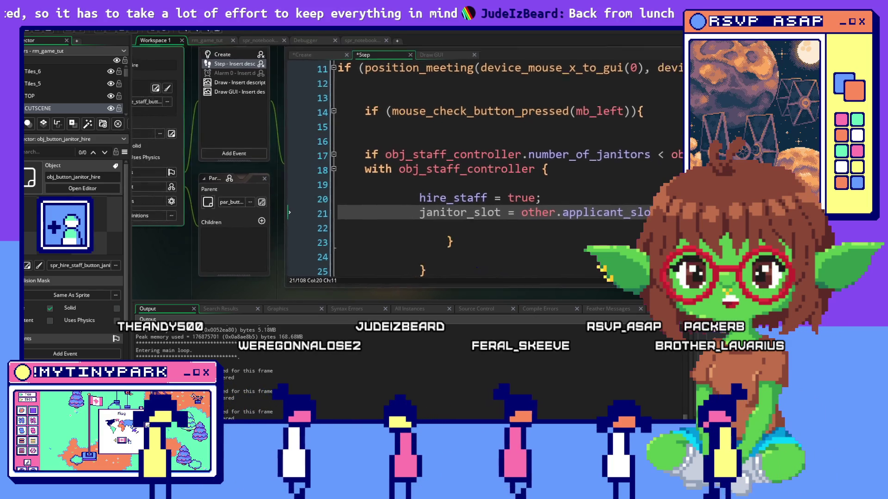
click(473, 222)
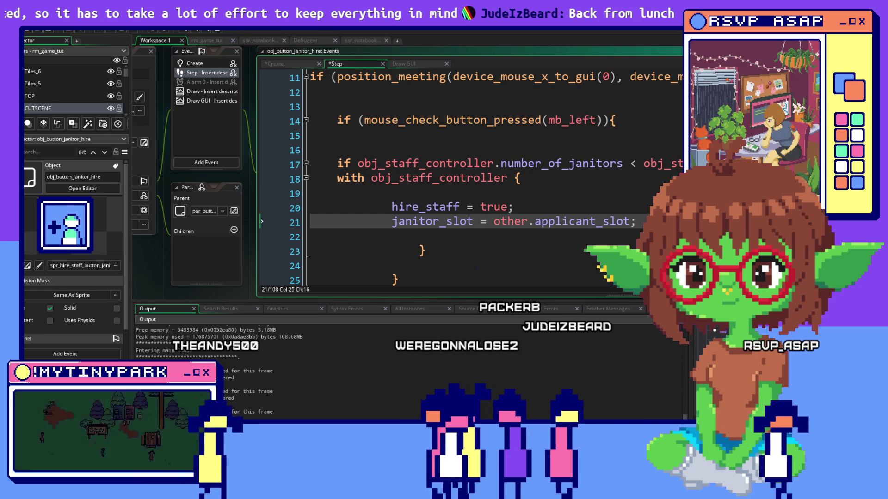
click(65, 226)
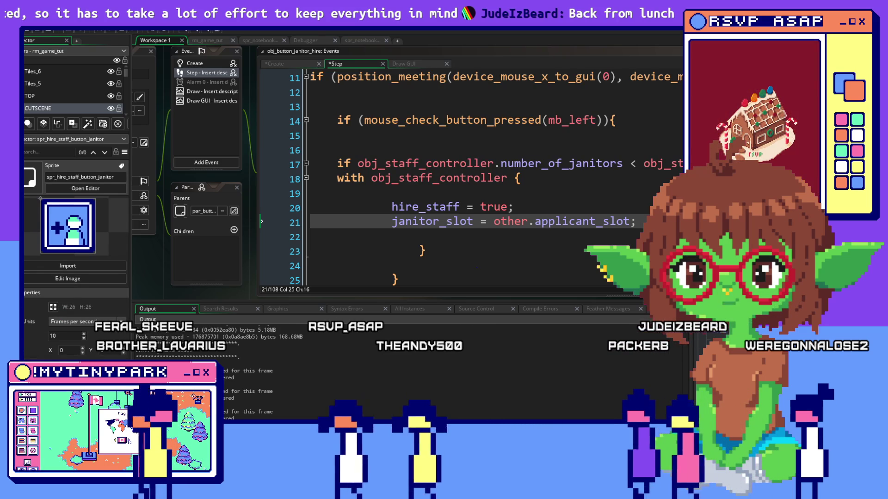
click(505, 128)
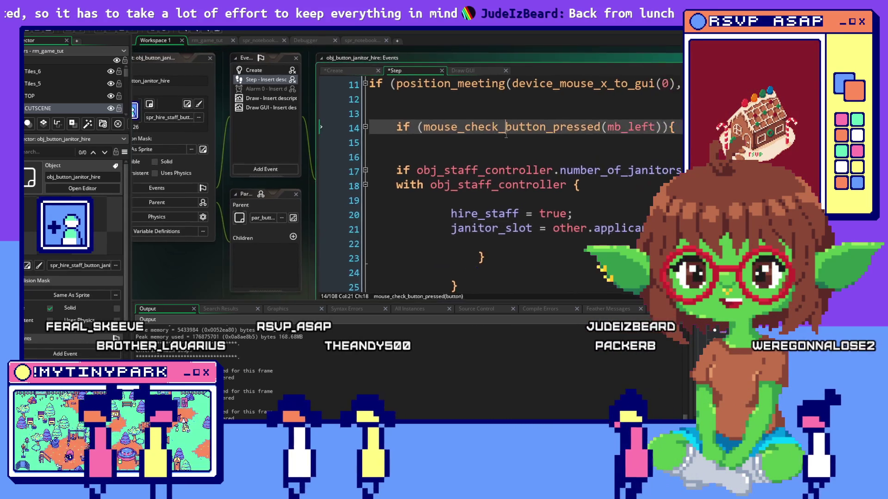
click(440, 117)
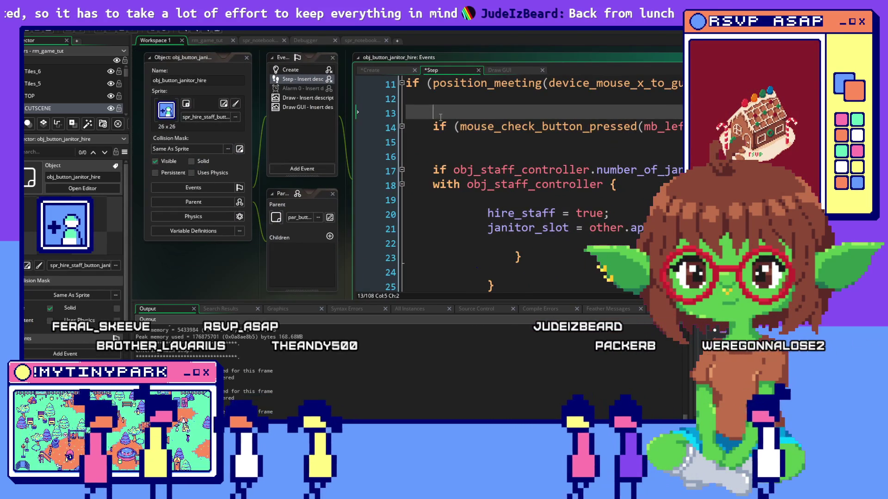
click(600, 153)
scroll(574, 141, up, 1)
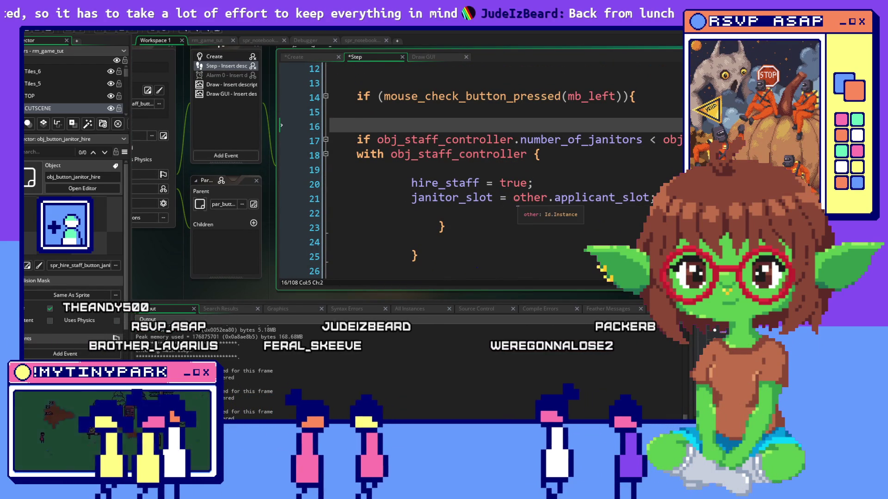
key(F12)
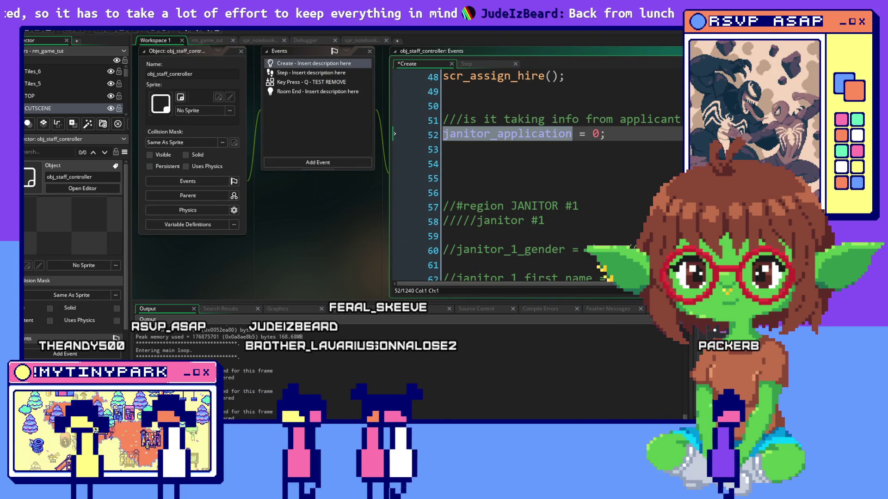
Rename janitor_slot to janitor_application on line 21 of the hire button's Step code
key(alt+Left)
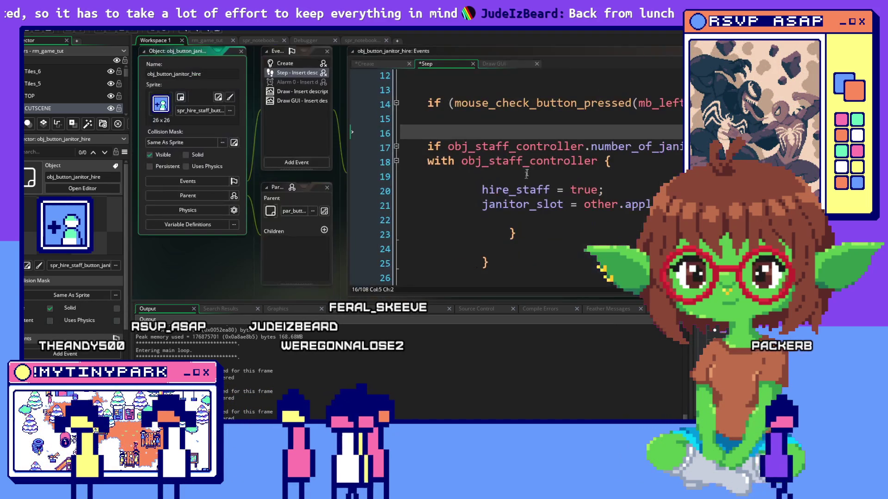
drag(603, 170, 472, 150)
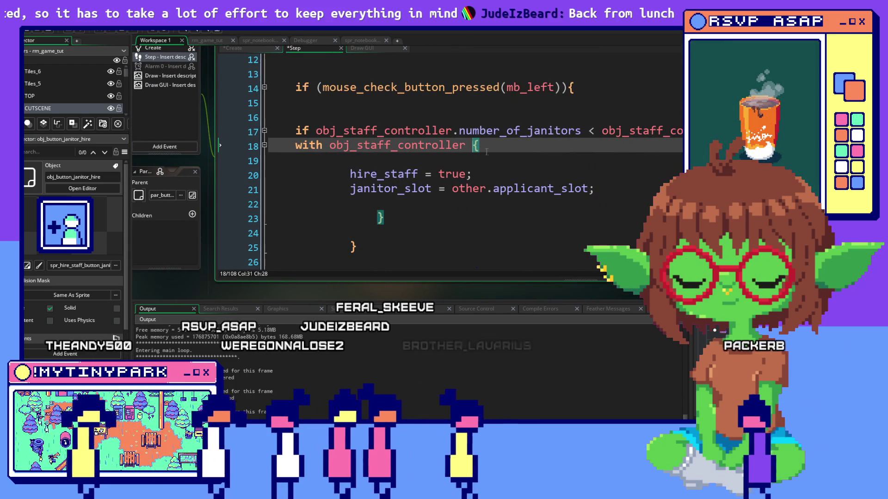
scroll(492, 169, down, 1)
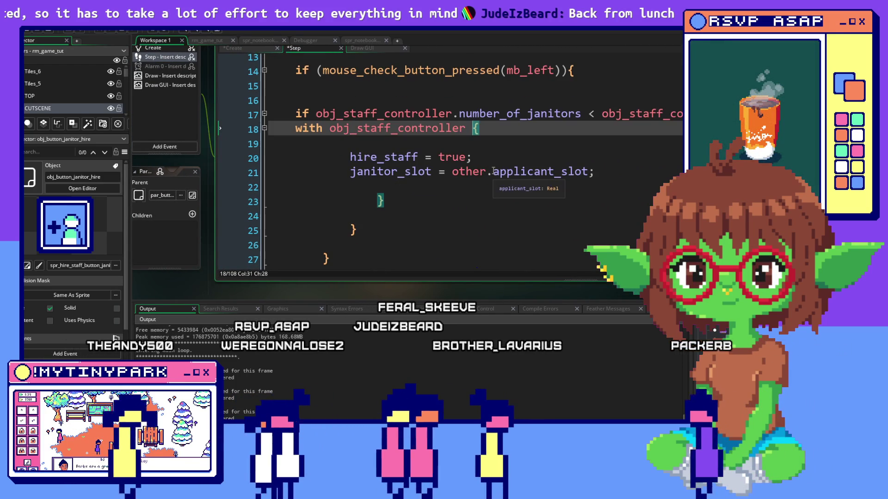
click(544, 170)
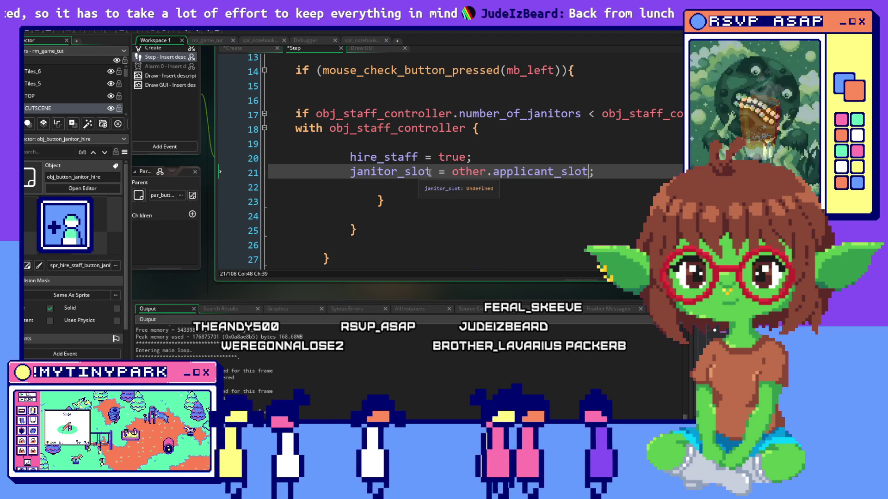
drag(431, 172, 363, 172)
click(519, 216)
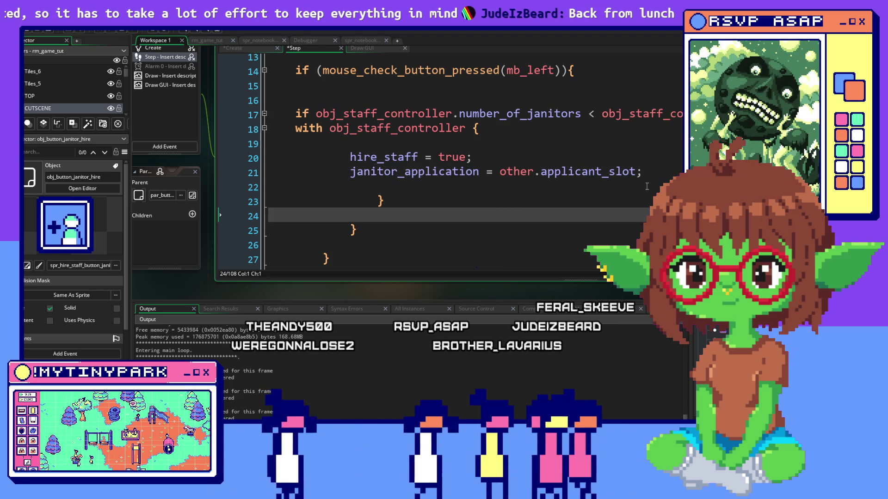
click(425, 114)
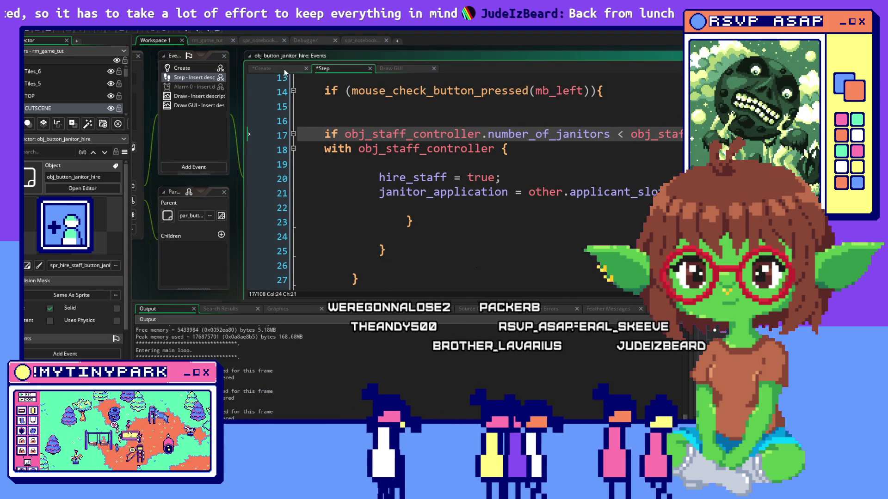
click(285, 70)
Review the janitor hire button's Create code, where hire_slot is 1 and applicant_slot is 0
click(442, 111)
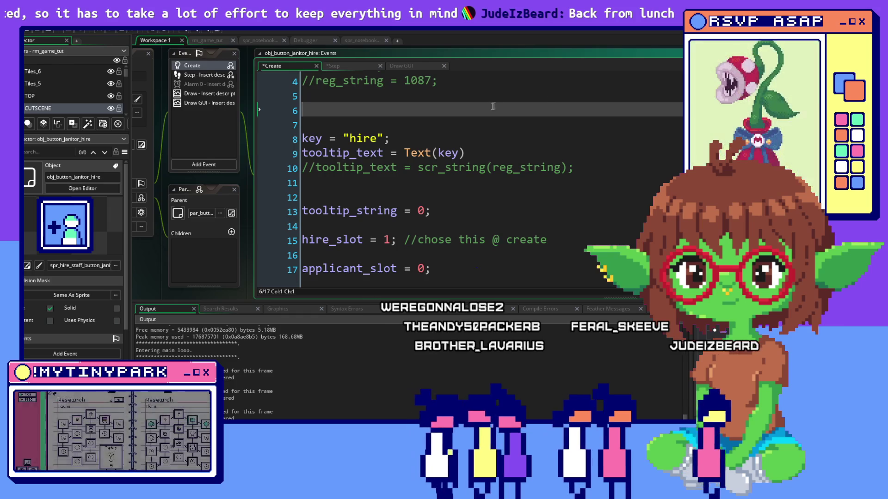
click(602, 83)
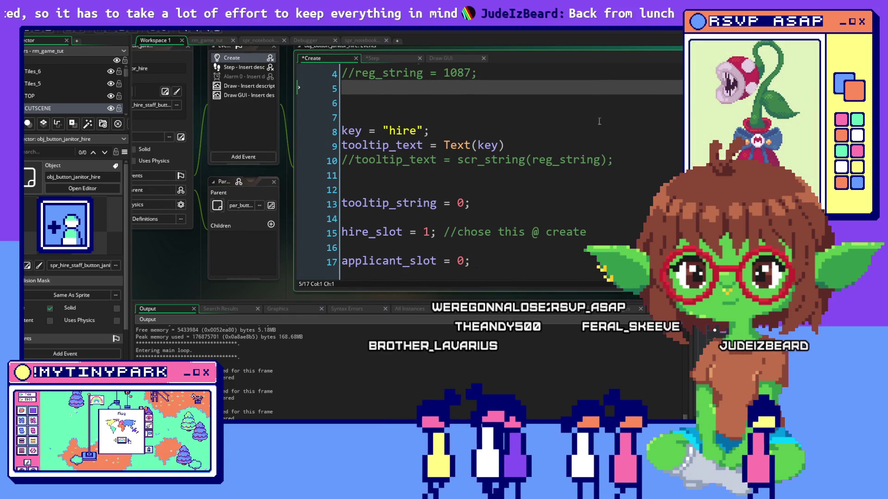
click(606, 151)
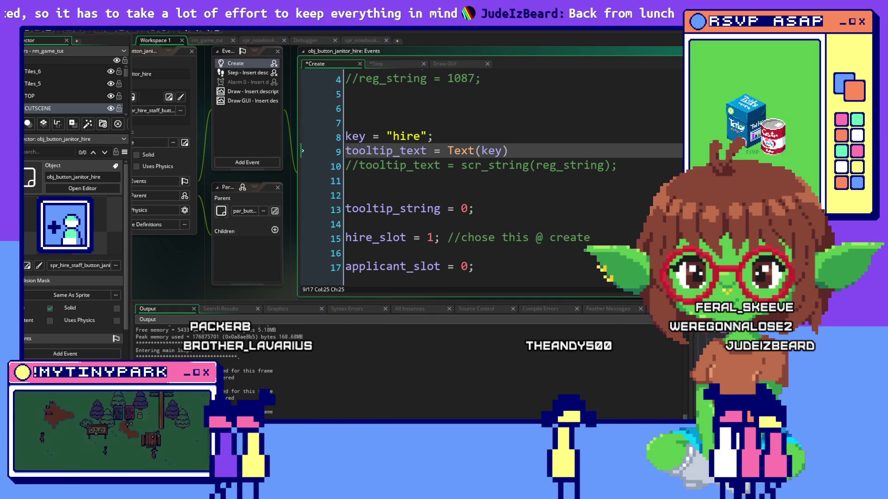
scroll(617, 158, up, 1)
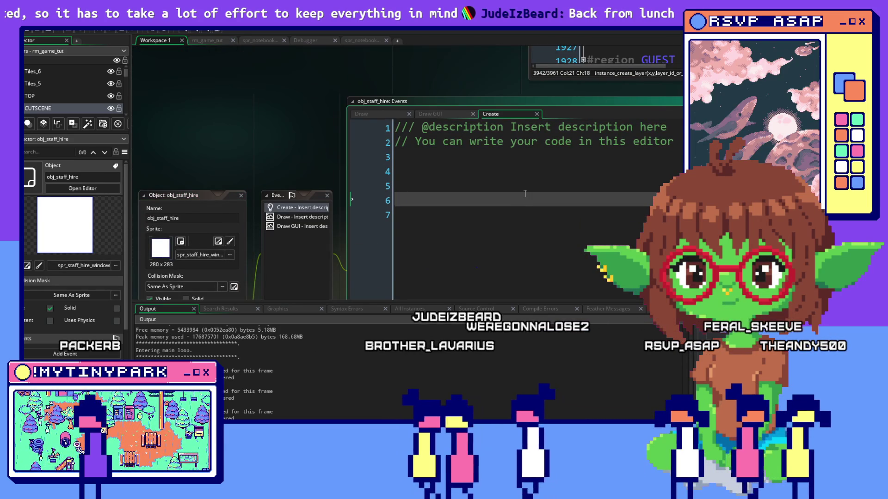
Write janitor_1_hire_button = instance_create_layer( on line 6 of obj_staff_hire's Create event
text(instanc)
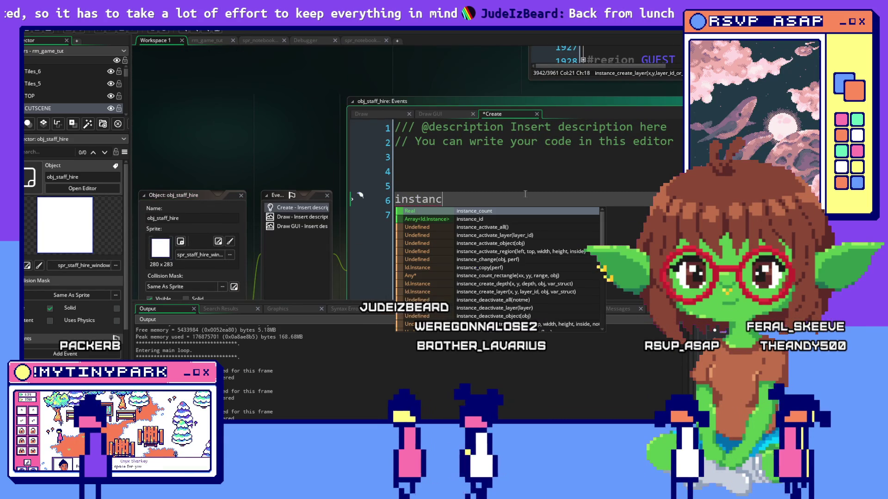
key(BackSpace)
key(BackSpace)
key(BackSpace)
text(inst =)
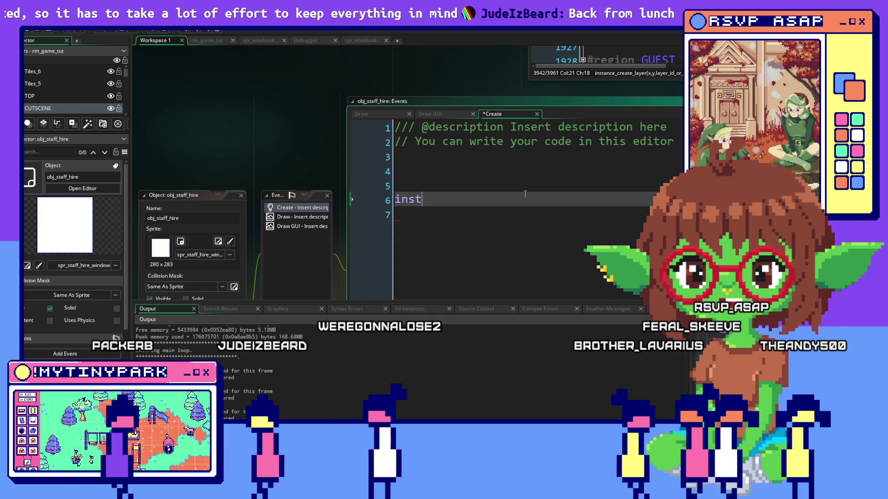
key(BackSpace)
key(BackSpace)
key(BackSpace)
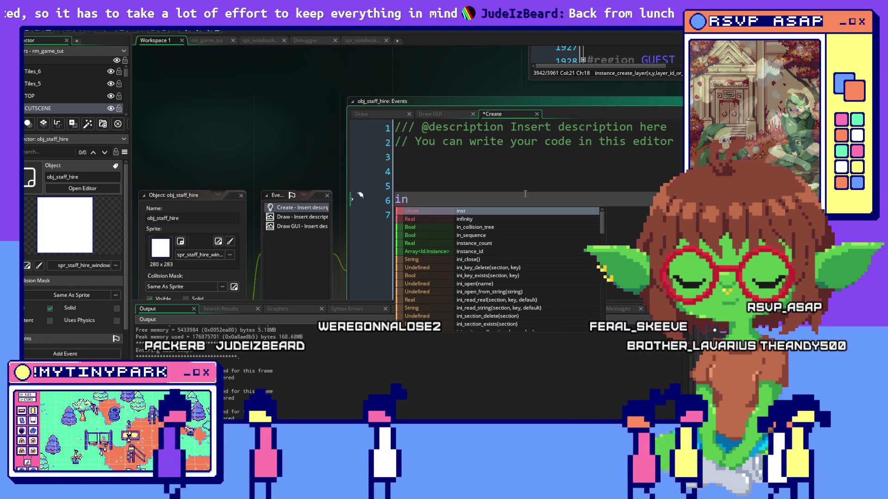
key(BackSpace)
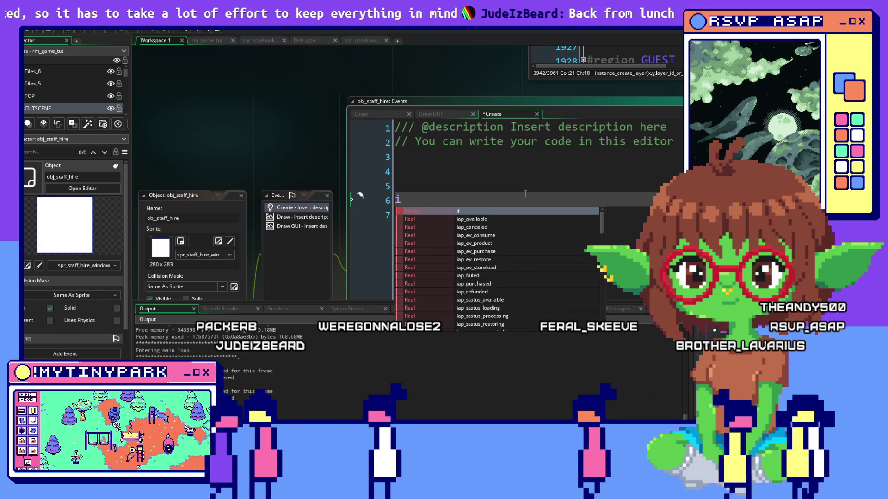
key(BackSpace)
text(janitor_1_b)
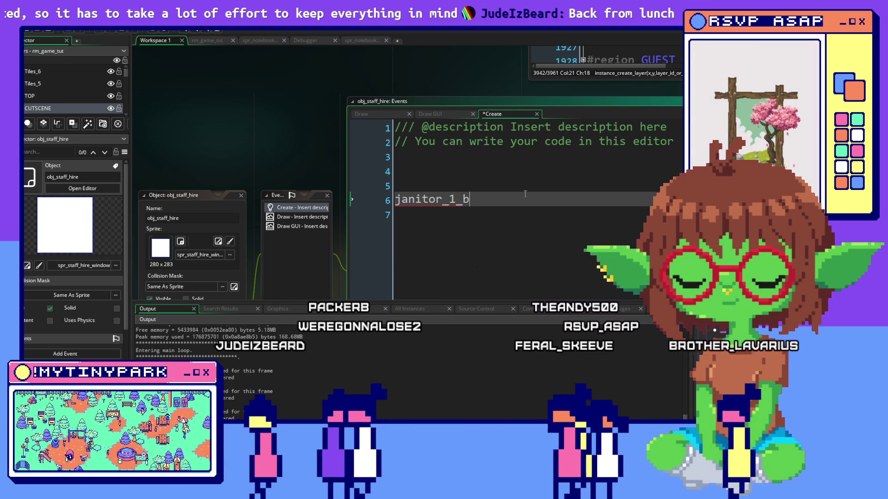
key(BackSpace)
text(h)
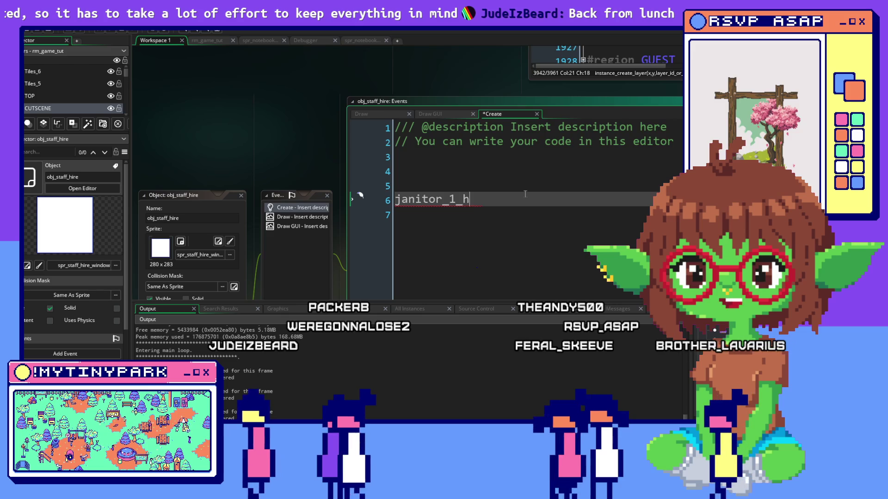
text(ire_butto)
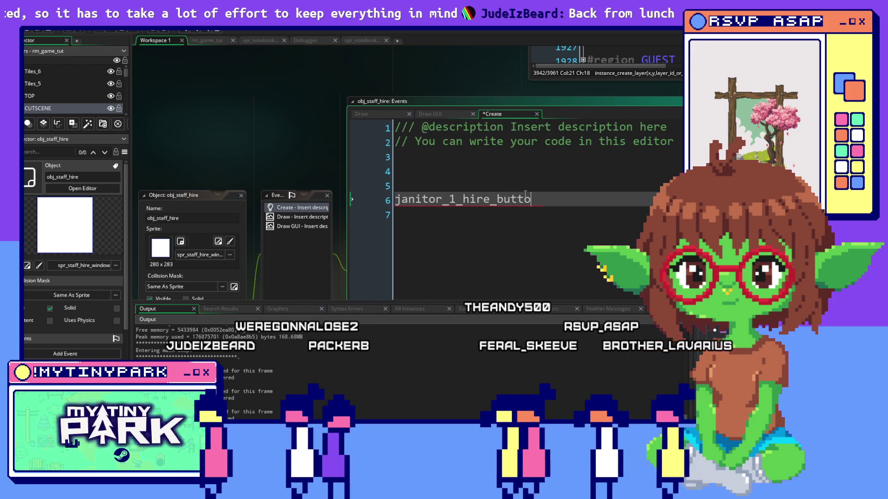
text(n = instance_)
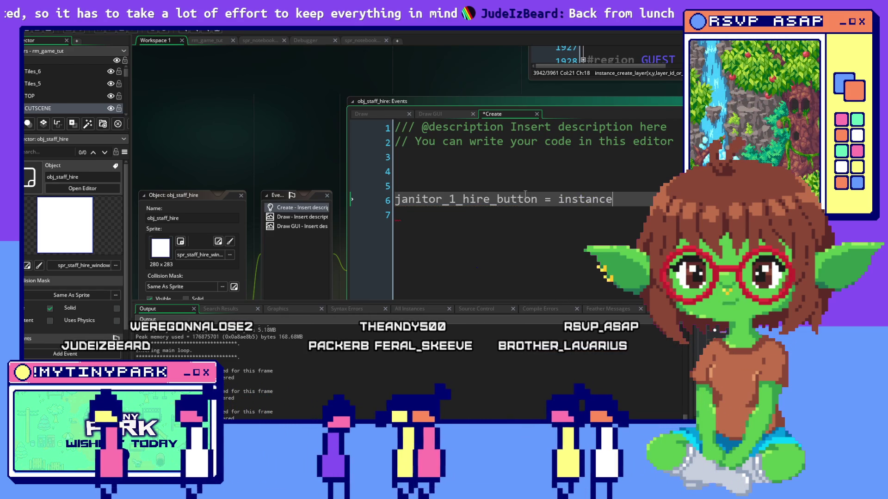
text(creat)
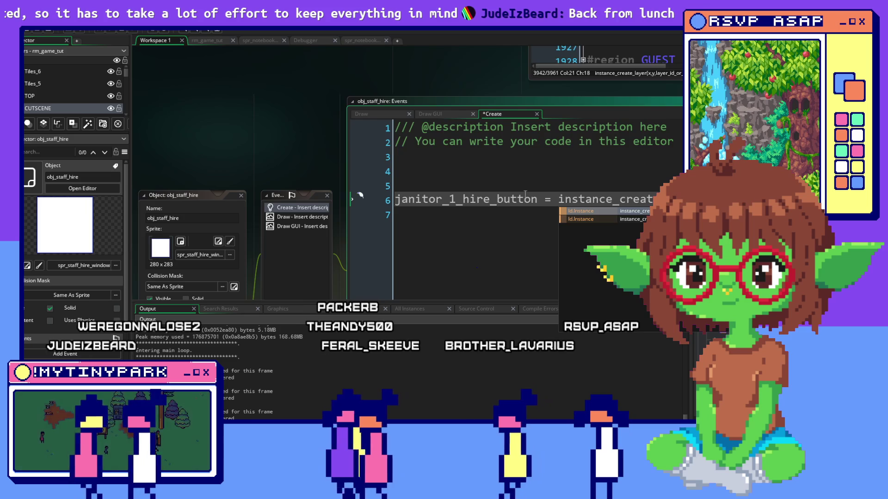
text(e_layer()
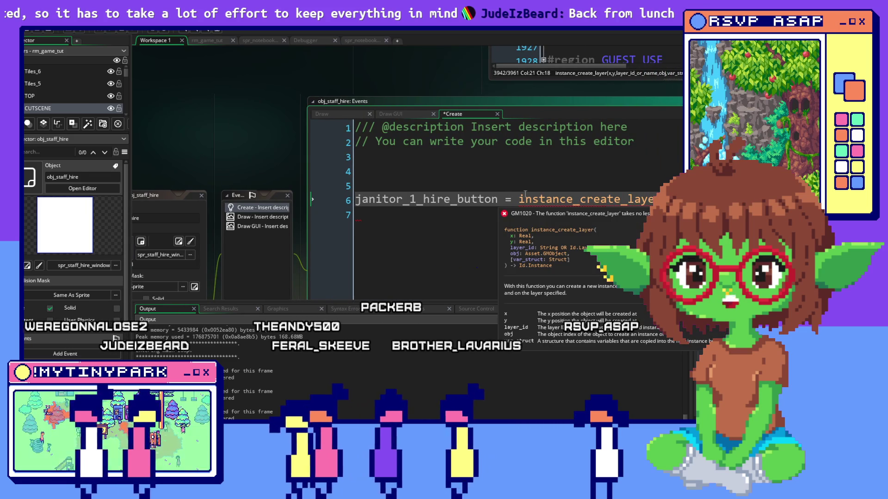
key(alt+Tab)
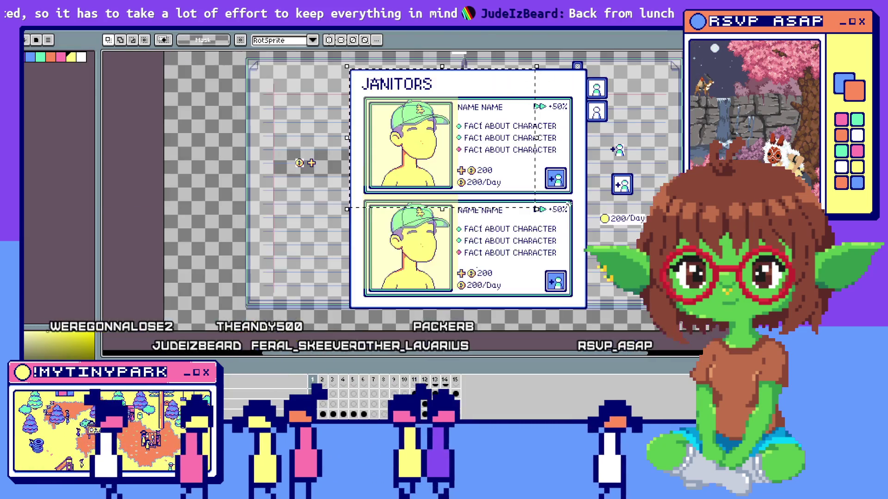
Stretch the black rectangle over the JANITORS card's fact text further right in Aseprite
scroll(367, 74, up, 2)
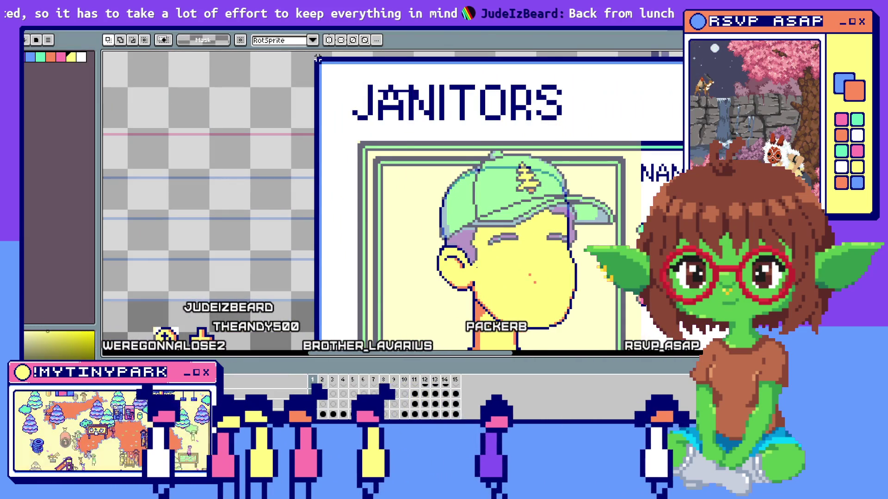
scroll(315, 58, down, 2)
scroll(513, 243, up, 4)
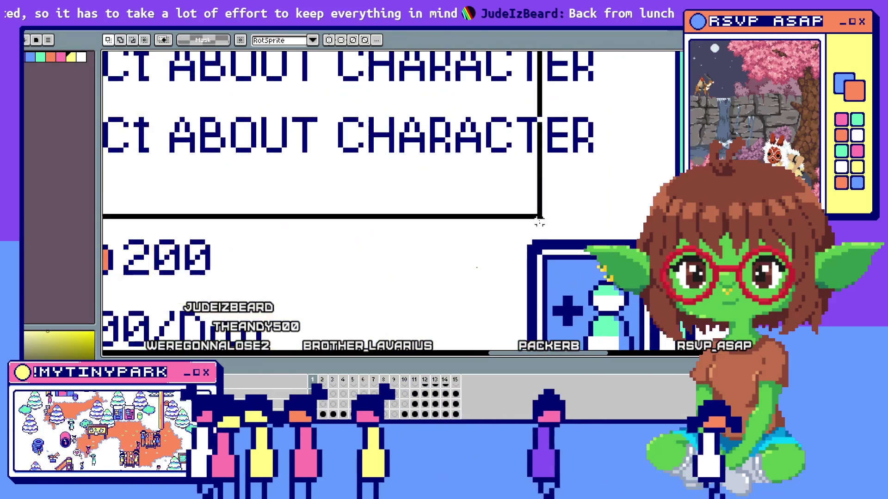
drag(513, 242, 529, 242)
key(alt+Tab)
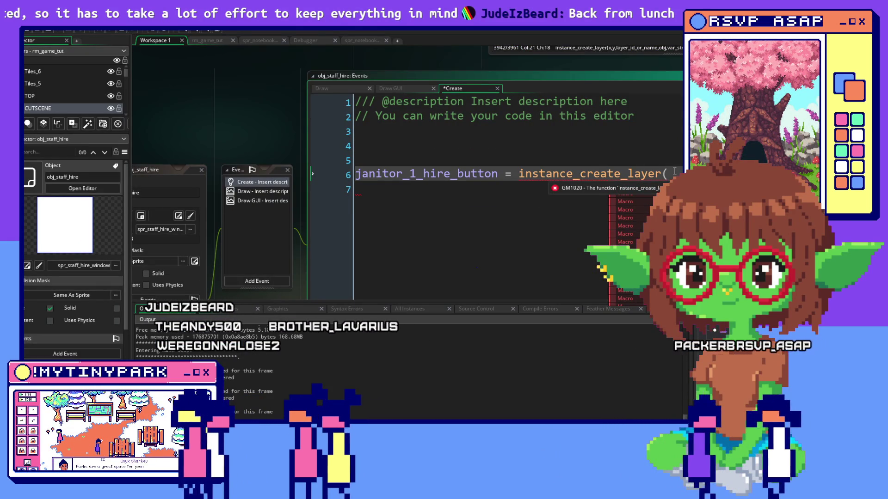
Add the x,y position and "CUTSCENE" layer arguments to the instance_create_layer call
text(x,)
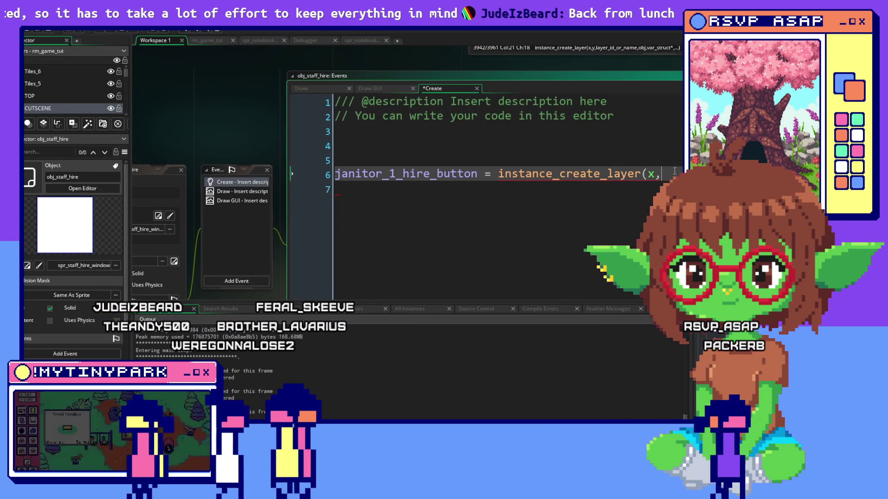
text(y, ")
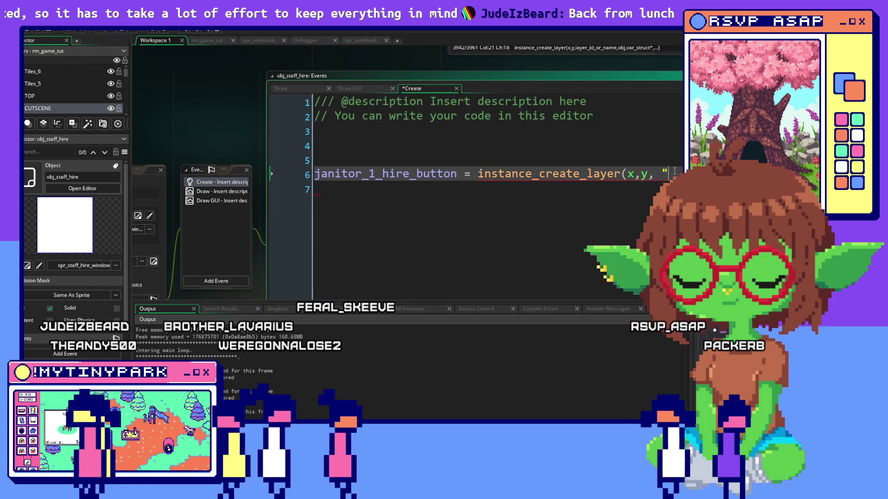
text(C)
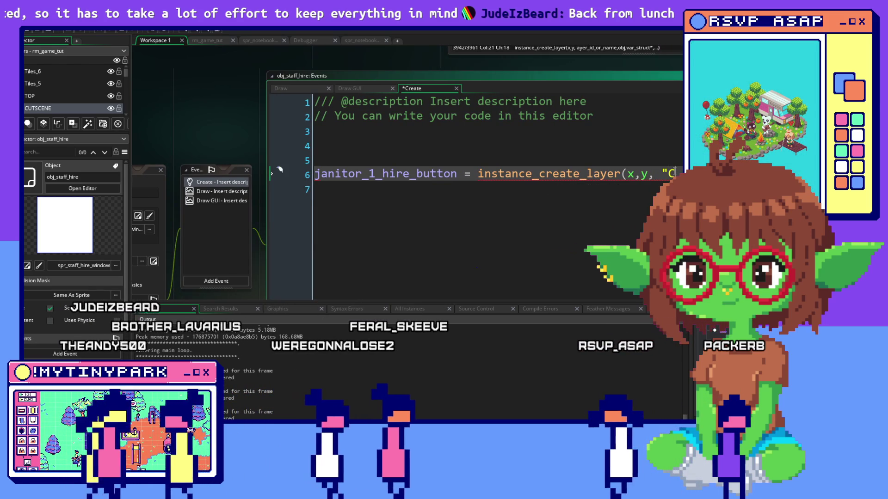
text(utsce)
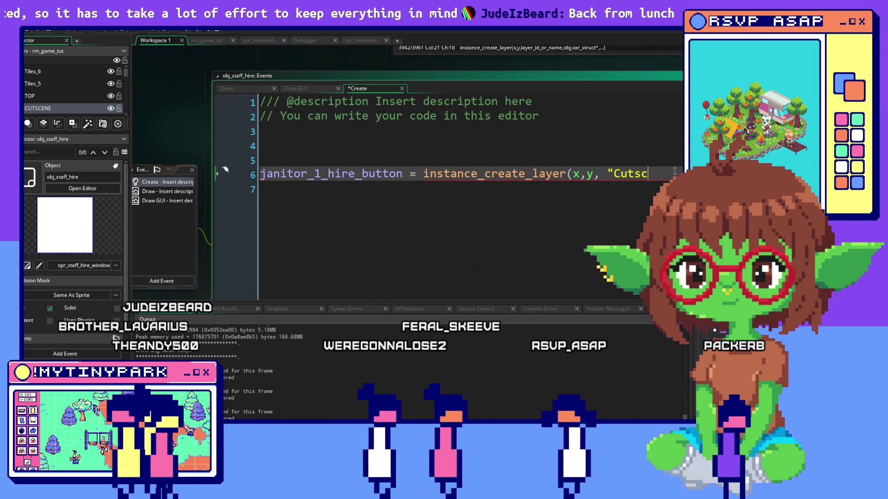
key(BackSpace)
key(BackSpace)
key(BackSpace)
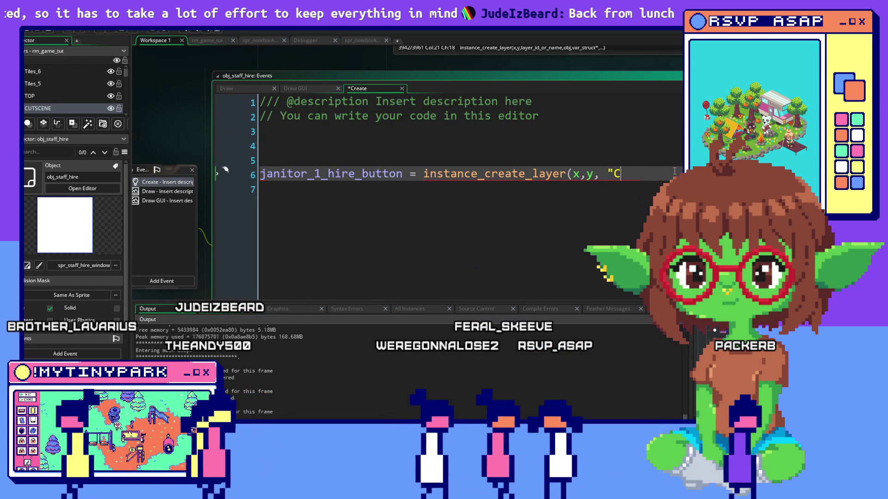
text(UTSCENE",)
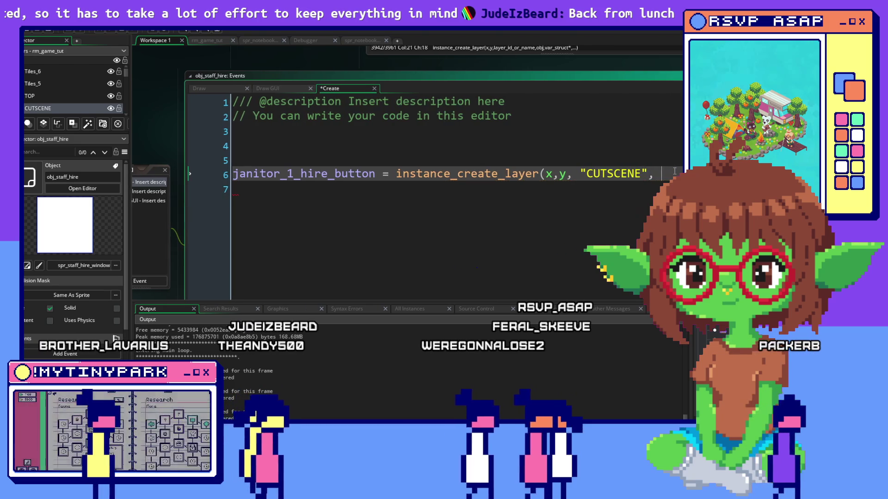
key(alt+Tab)
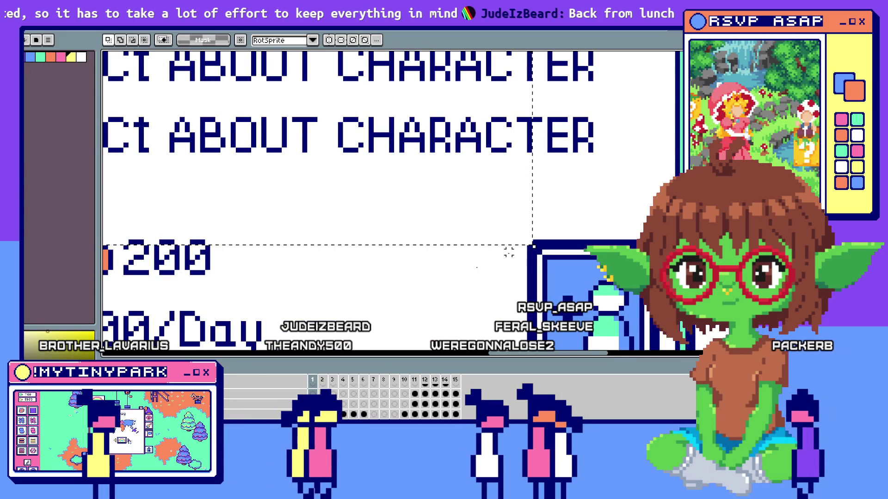
scroll(509, 252, down, 2)
scroll(535, 252, up, 2)
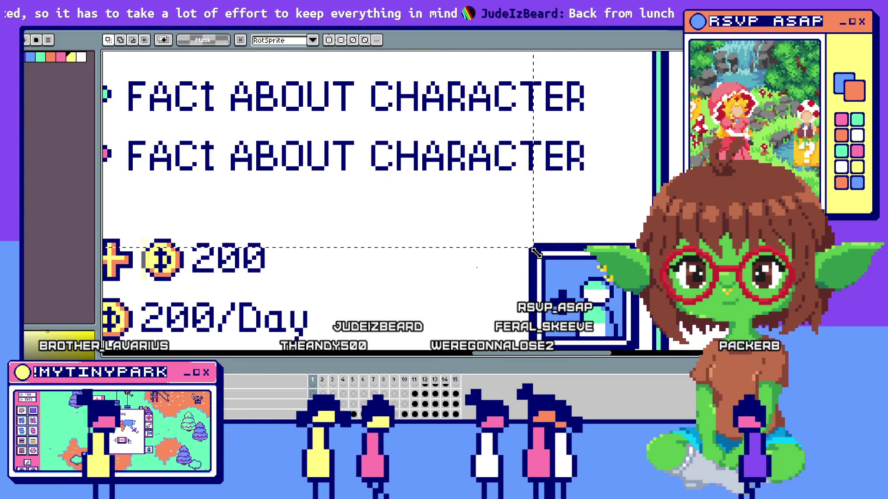
key(alt+Tab)
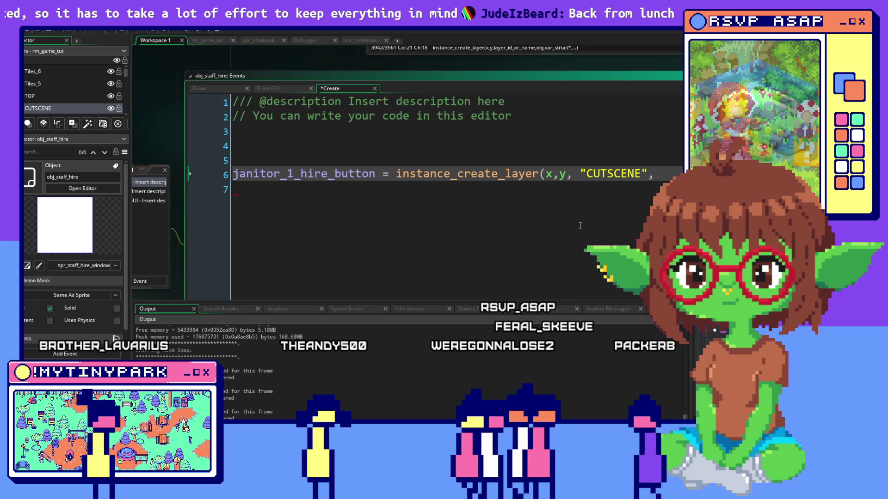
Change the spawn x to x+231 *global.scale and begin the y + 117*global offset
text(+231 *global.c)
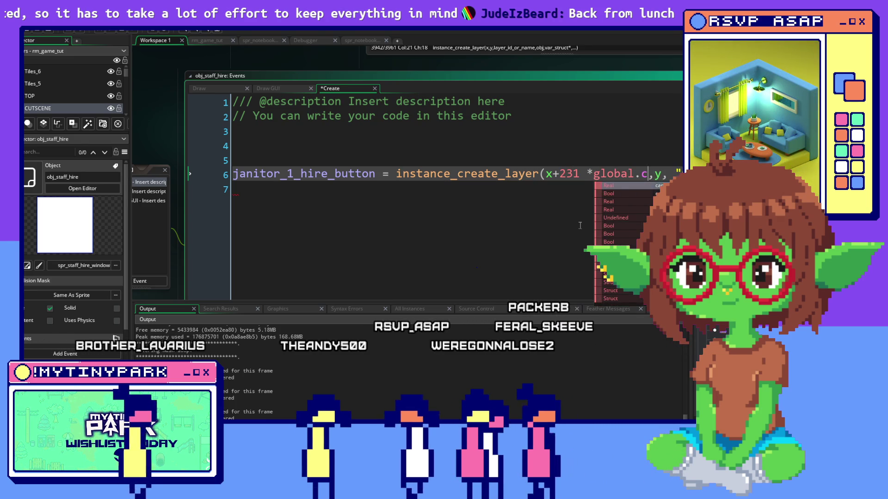
key(BackSpace)
text(scae)
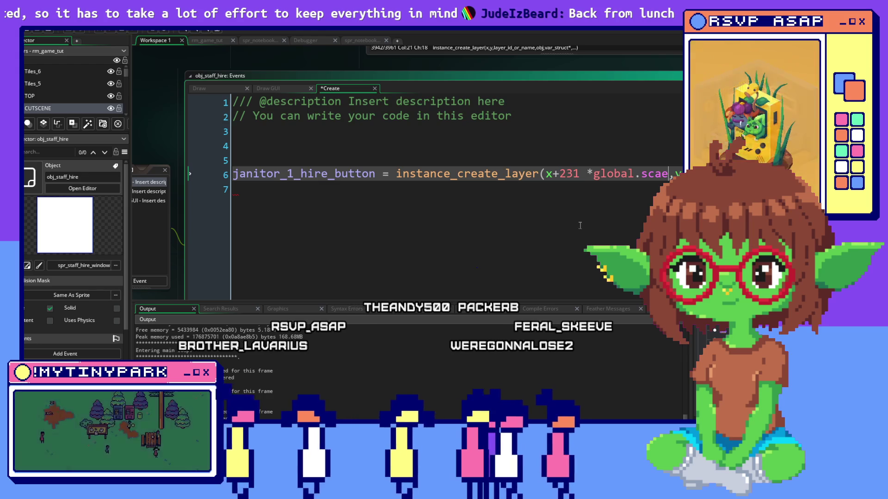
key(BackSpace)
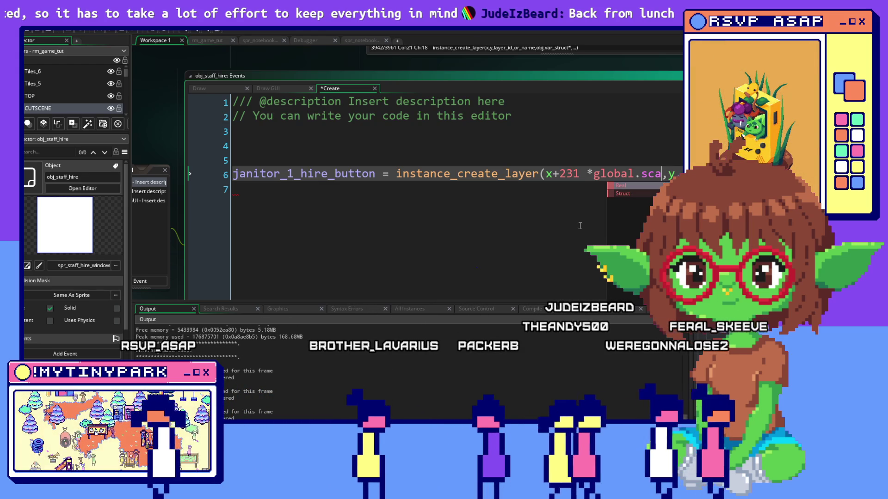
text(le)
double_click(661, 174)
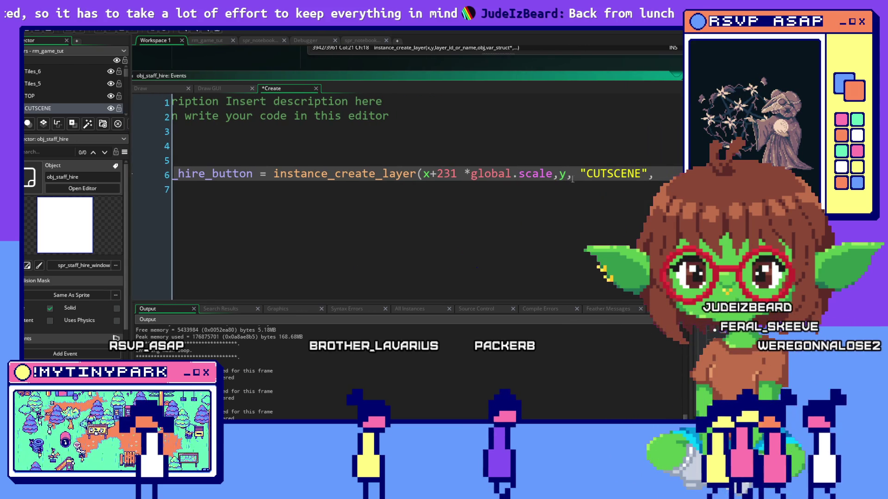
key(alt+Tab)
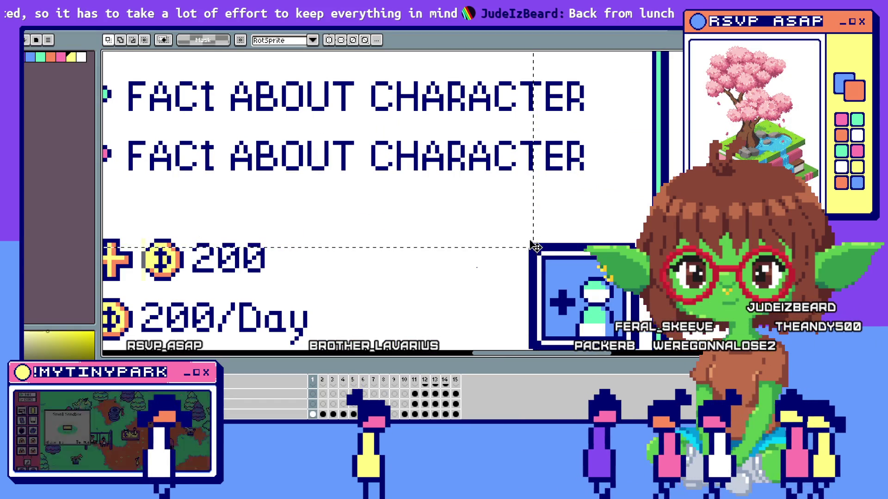
key(alt+Tab)
text(+ 117*gl)
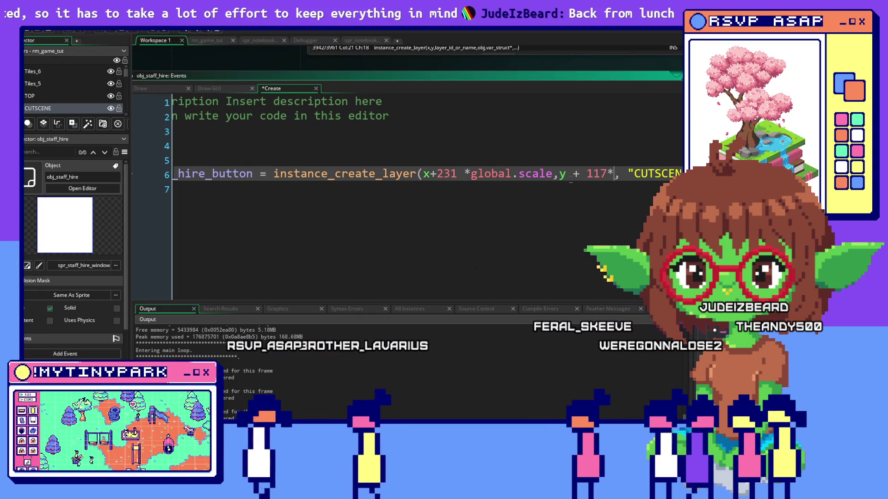
text(obal)
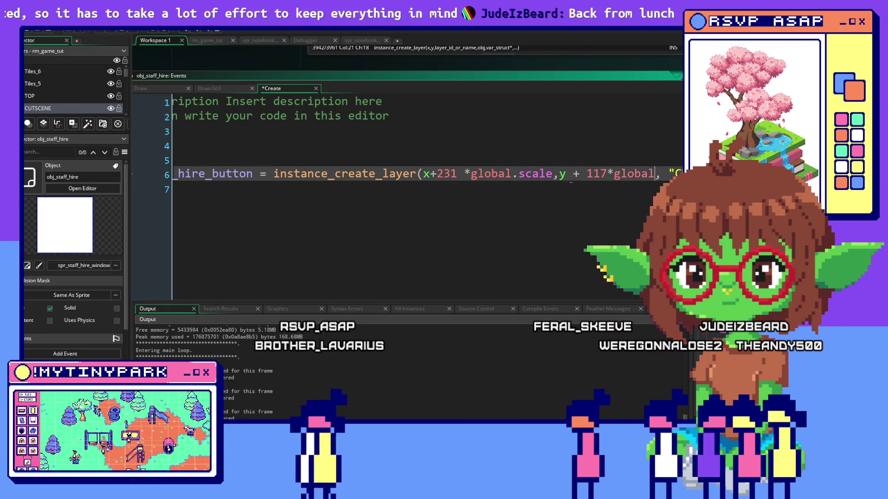
Correct the y offset so it reads y + 117*global.scale
key(BackSpace)
key(BackSpace)
text(.scle)
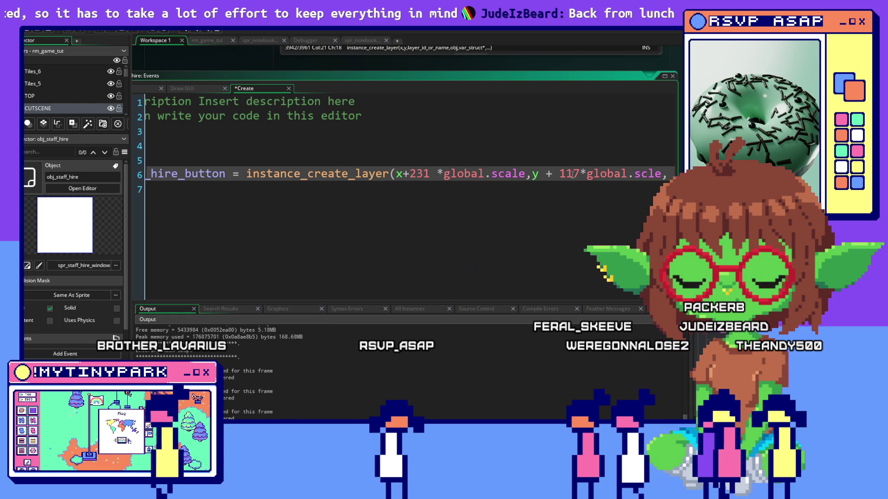
drag(573, 174, 656, 174)
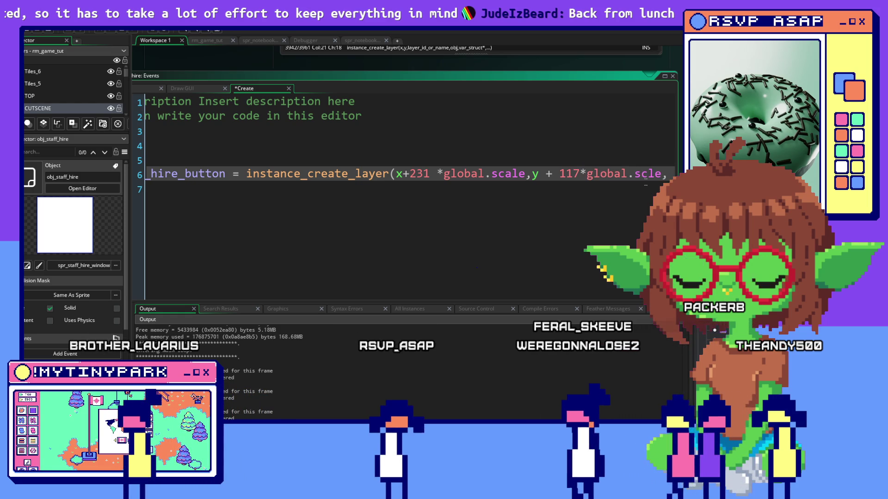
text(anitor_1)
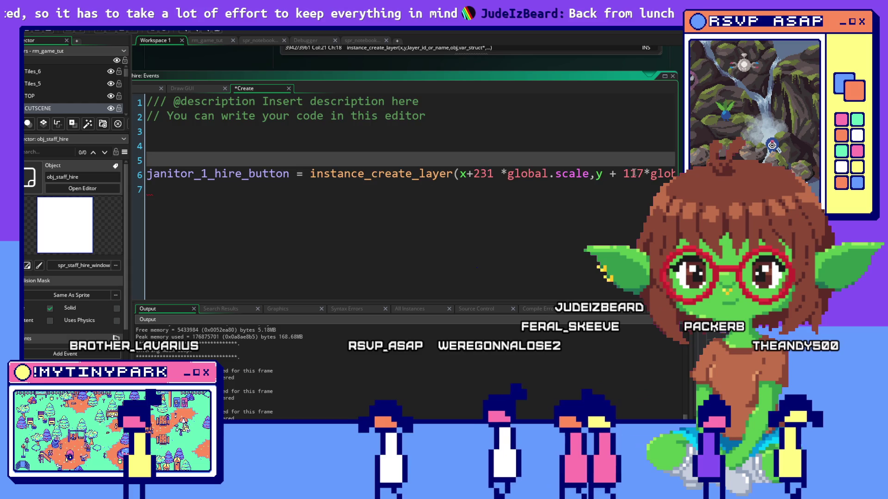
click(600, 174)
text("CUTSCENE",)
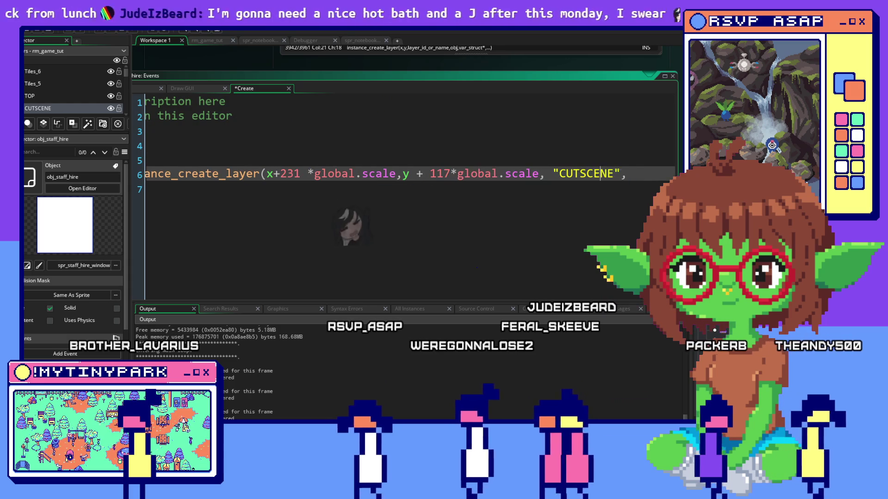
click(648, 173)
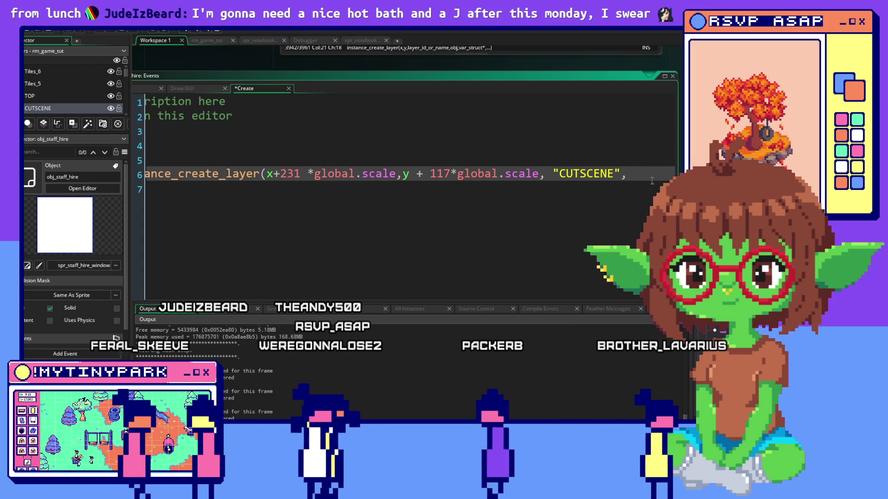
Pass obj_button_janitor_hire as the object argument and close the call with )
text( obj_)
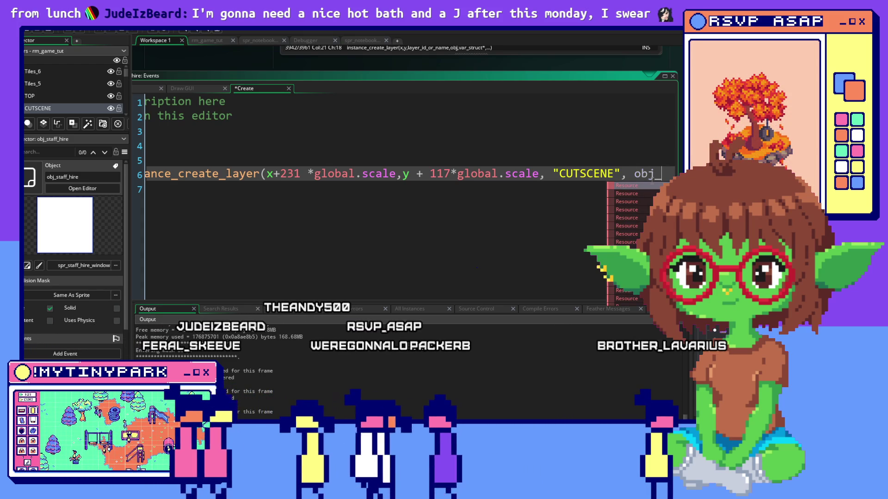
text(but)
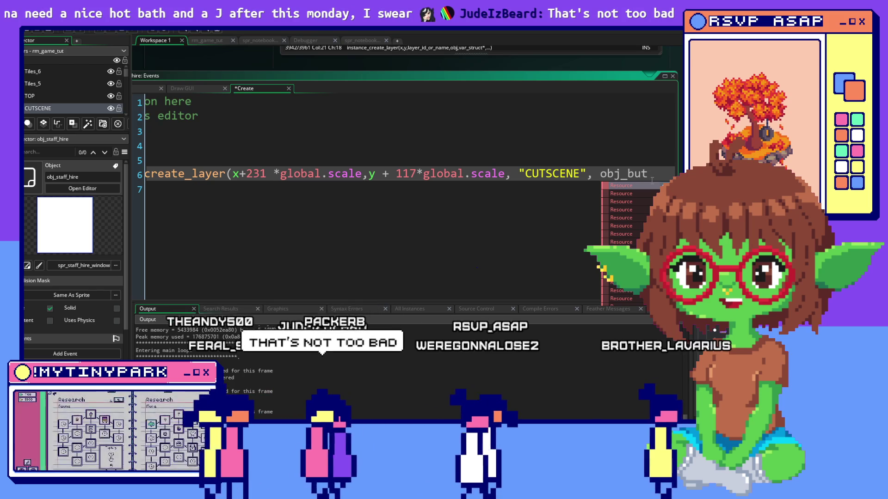
text(t)
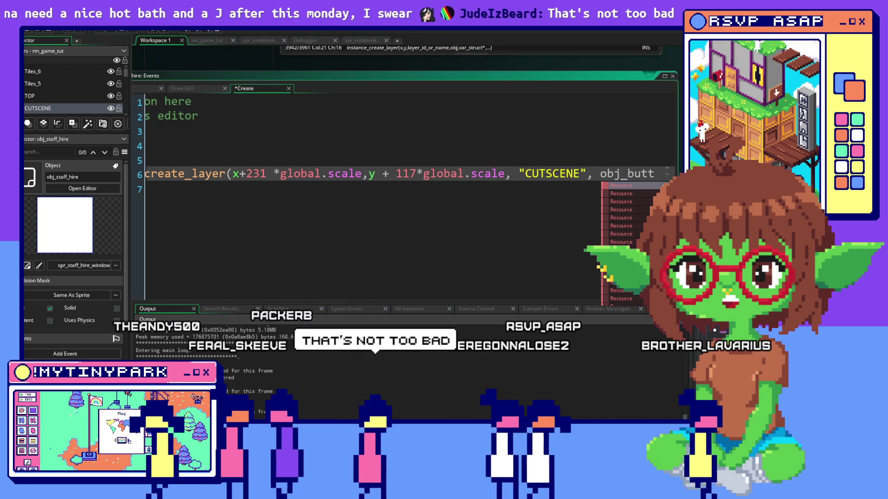
text(on_)
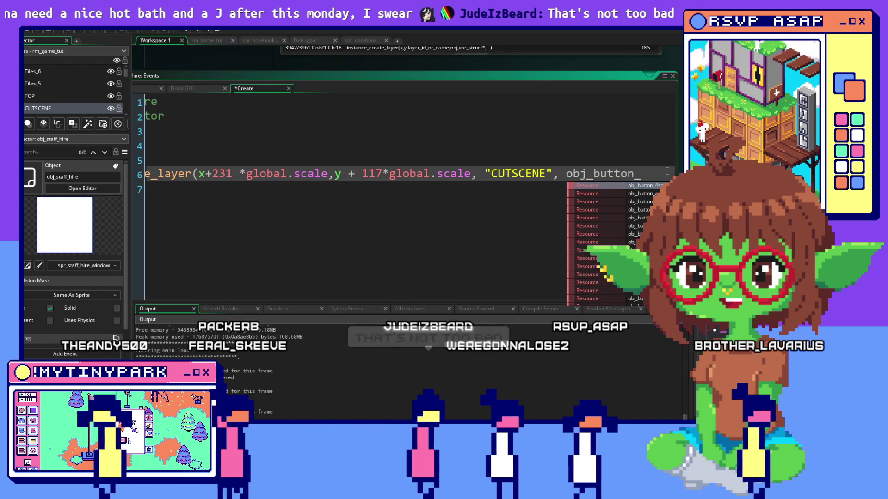
text(jani)
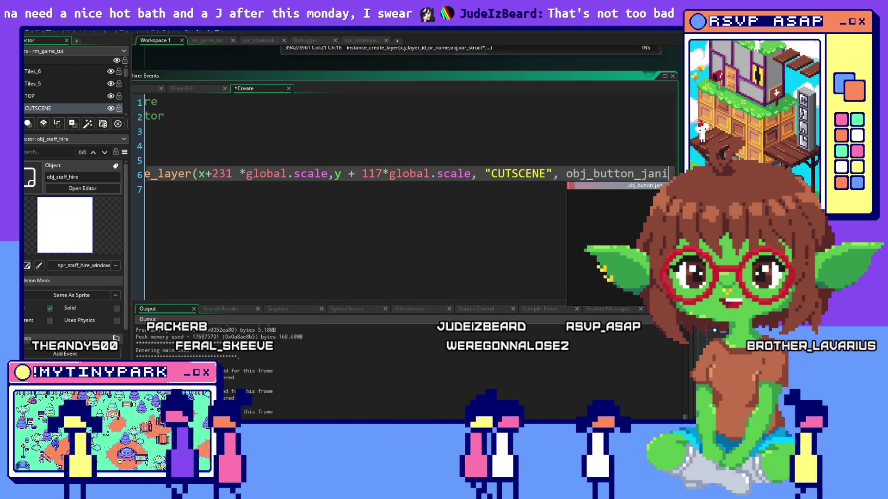
key(Return)
text();)
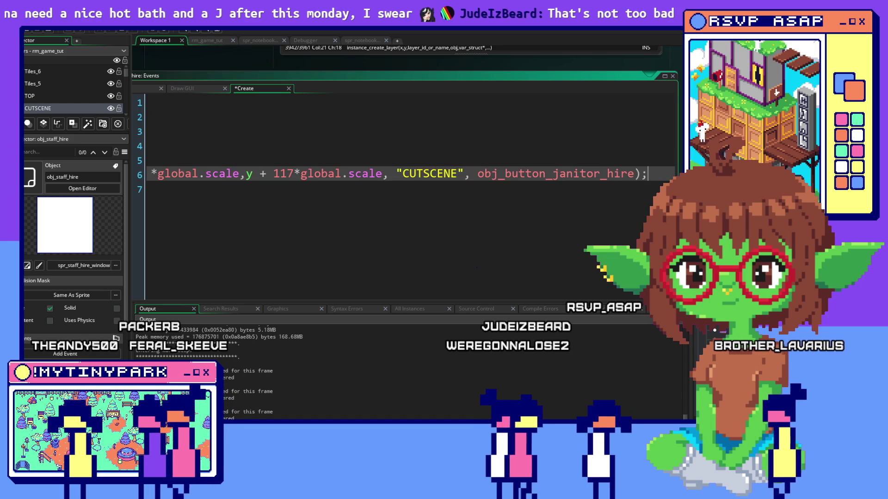
key(Home)
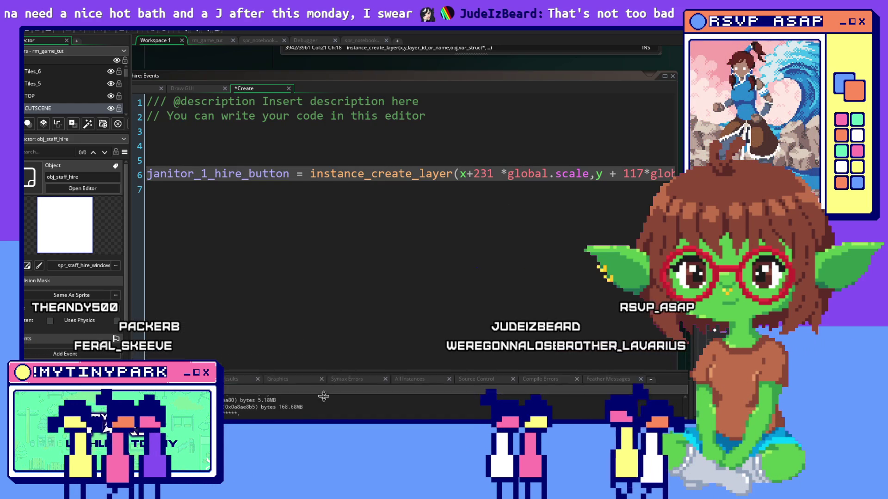
key(Down)
scroll(324, 355, down, 3)
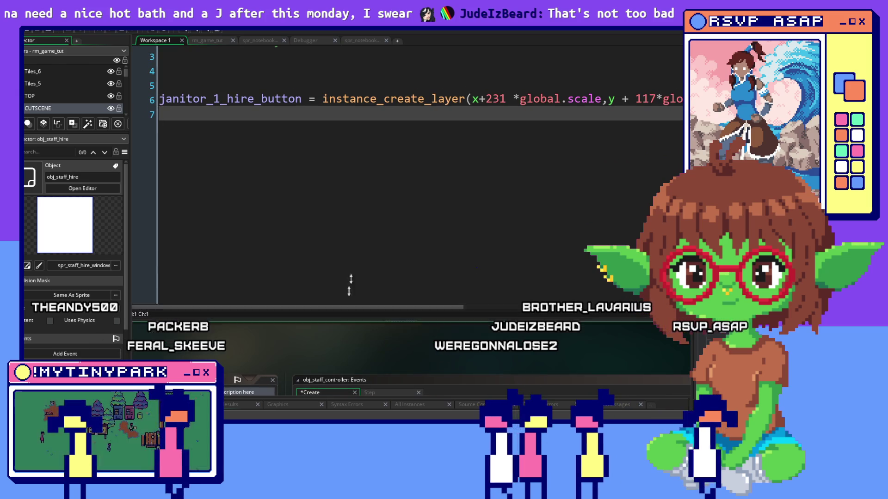
drag(332, 348, 332, 235)
click(275, 99)
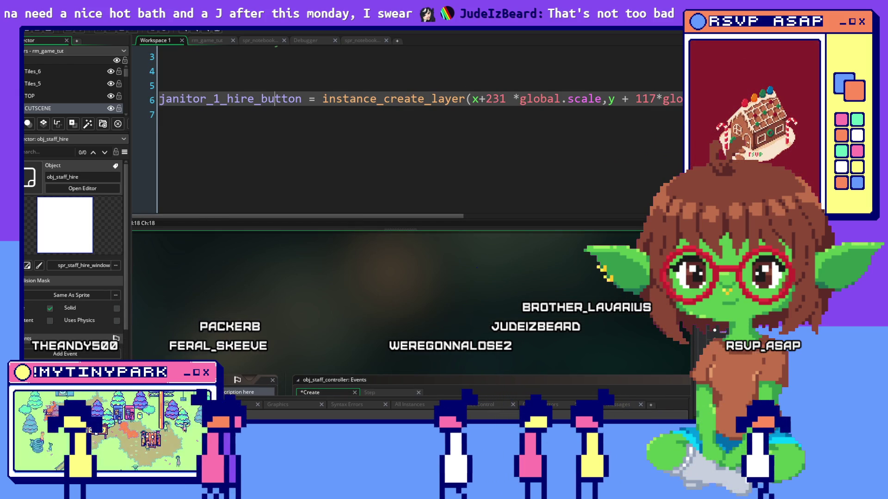
click(349, 98)
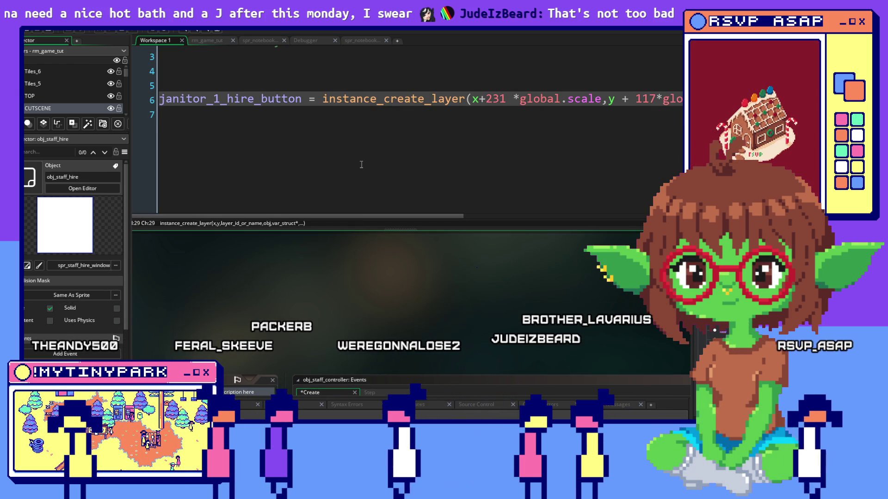
scroll(390, 153, up, 2)
click(231, 167)
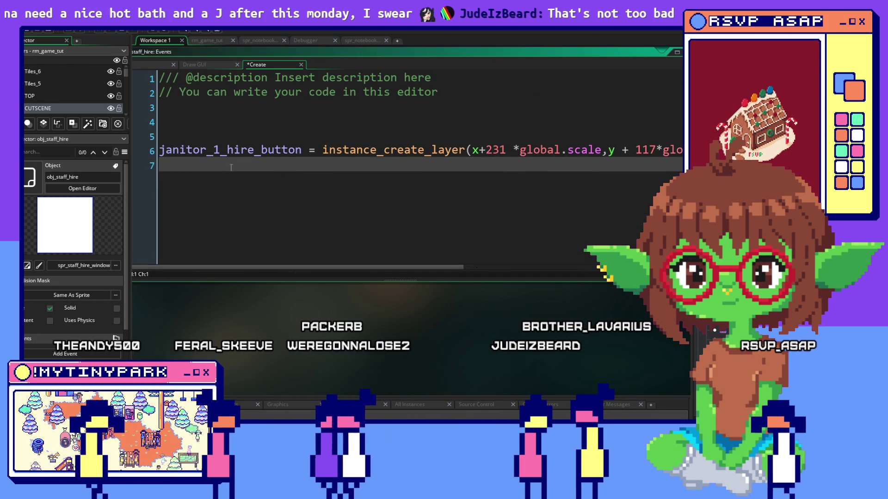
text(With janito)
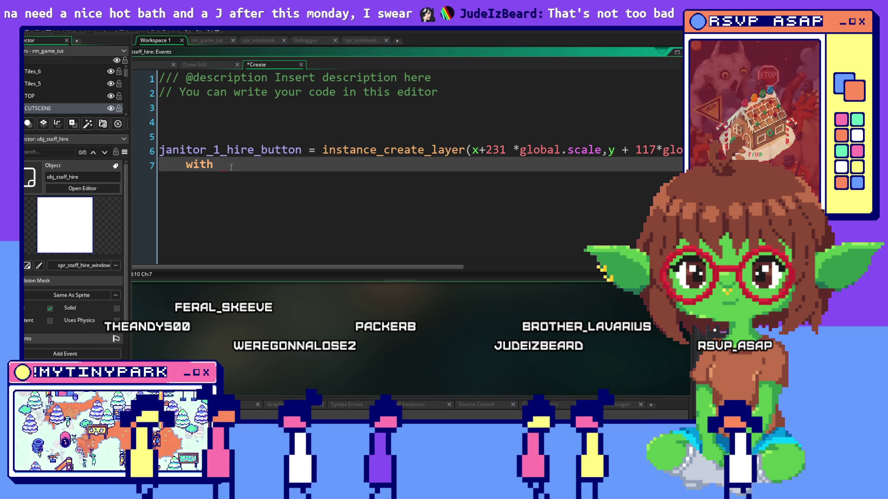
text(e_)
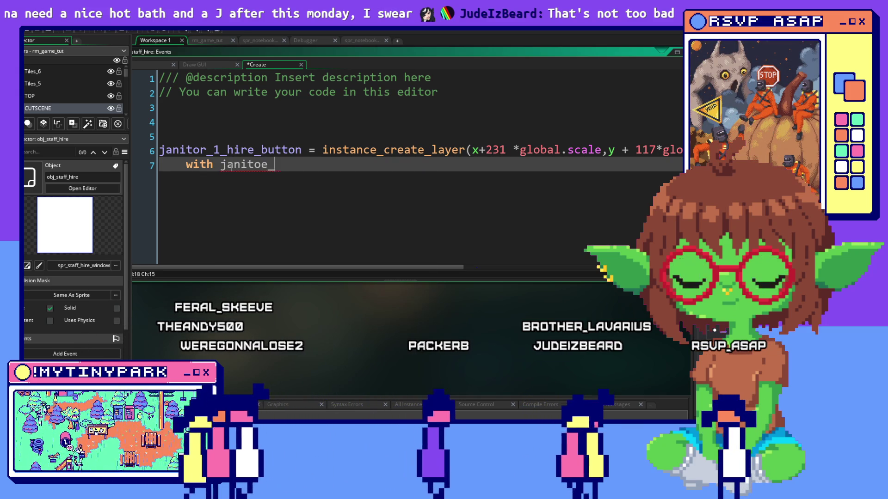
key(BackSpace)
key(BackSpace)
text(r)
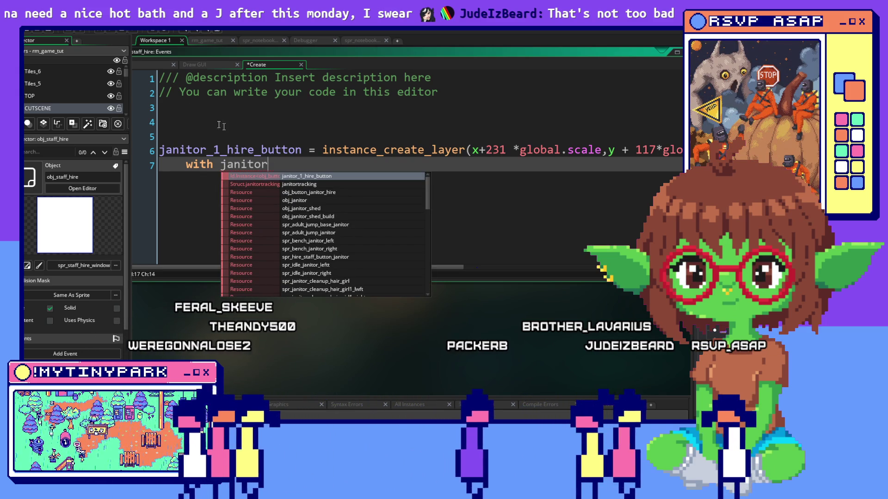
click(157, 166)
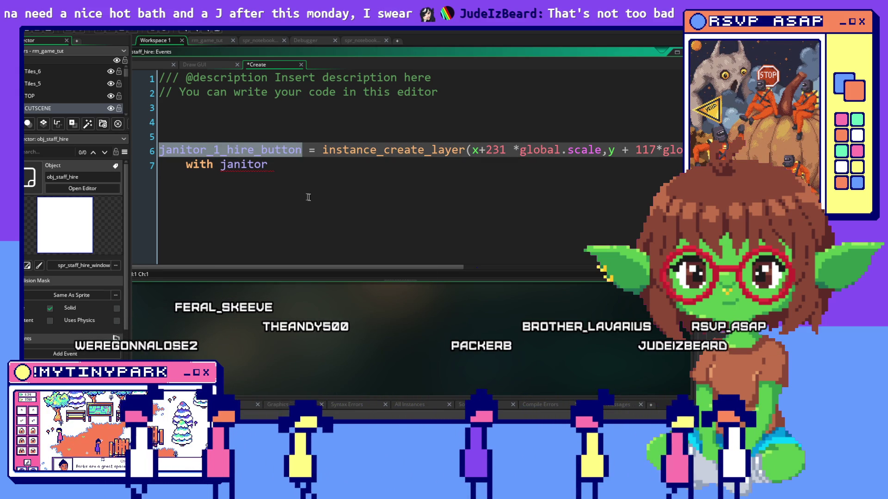
click(220, 166)
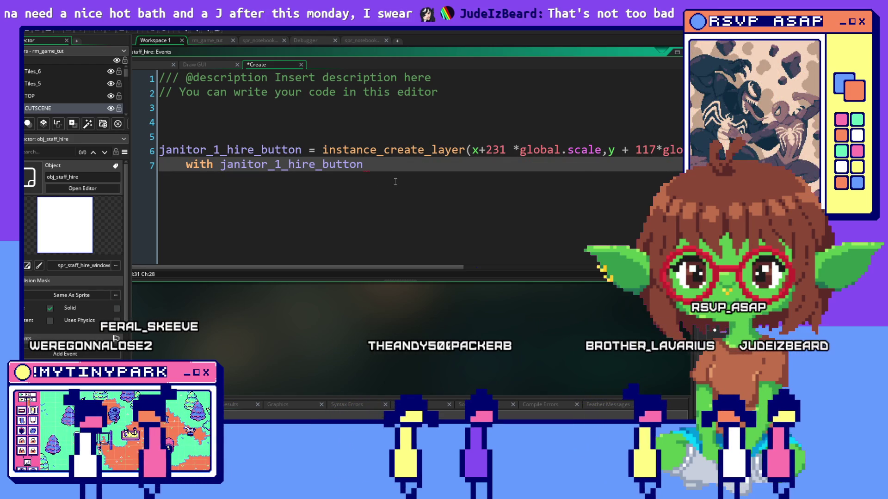
text({)
key(Return)
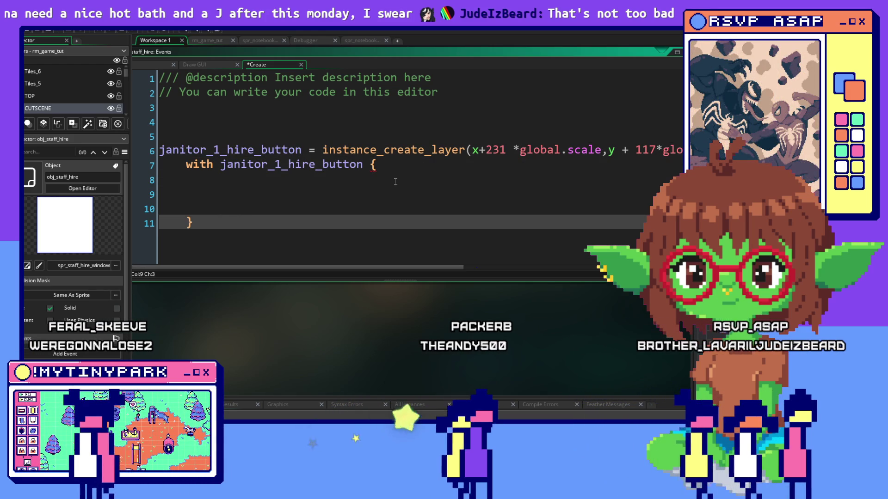
click(391, 190)
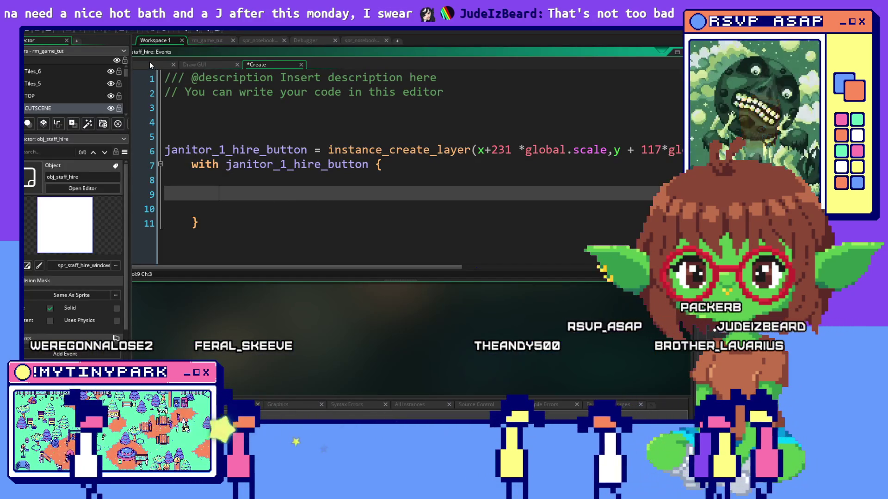
Check obj_staff_hire's Draw and Draw GUI events, then pan to obj_button_janitor_hire's Create code
click(149, 63)
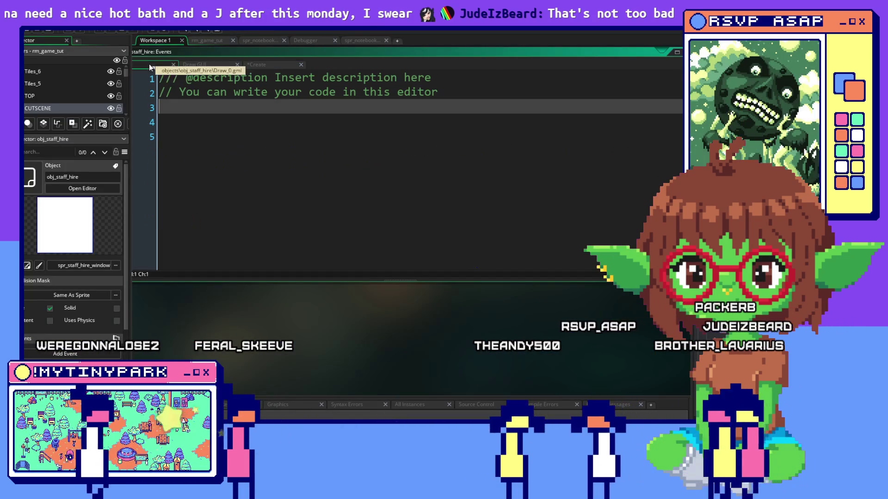
click(213, 67)
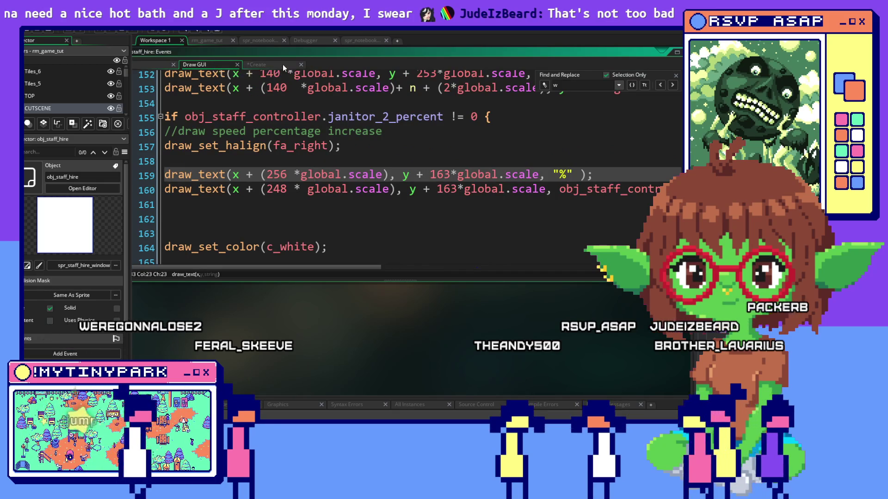
click(283, 65)
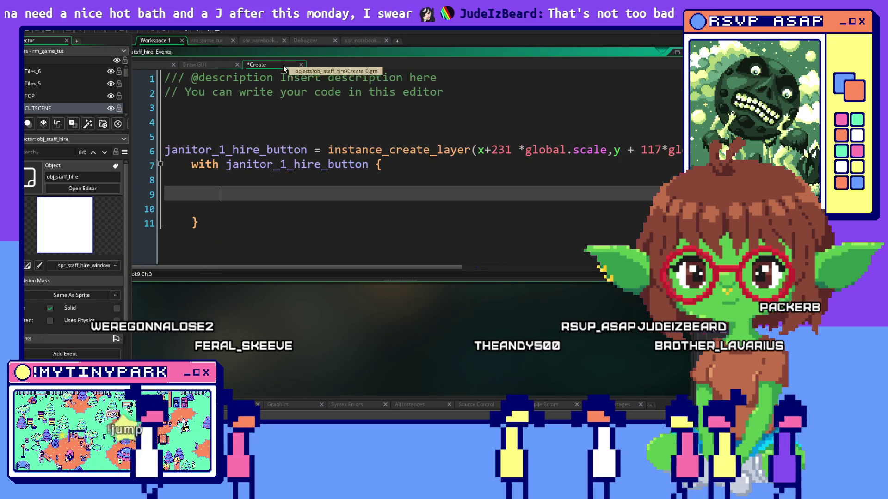
click(286, 115)
drag(286, 115, 349, 109)
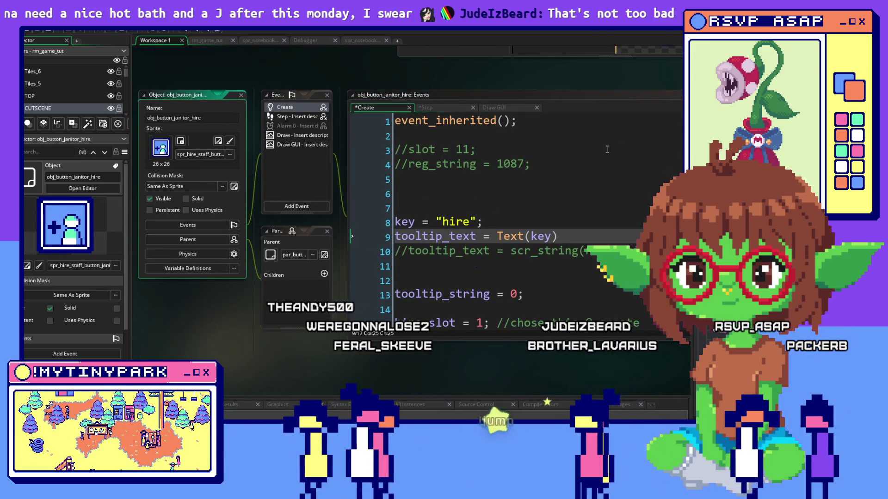
Trace applicant_slot to janitor_application in obj_staff_controller's Create code and back
scroll(607, 149, down, 2)
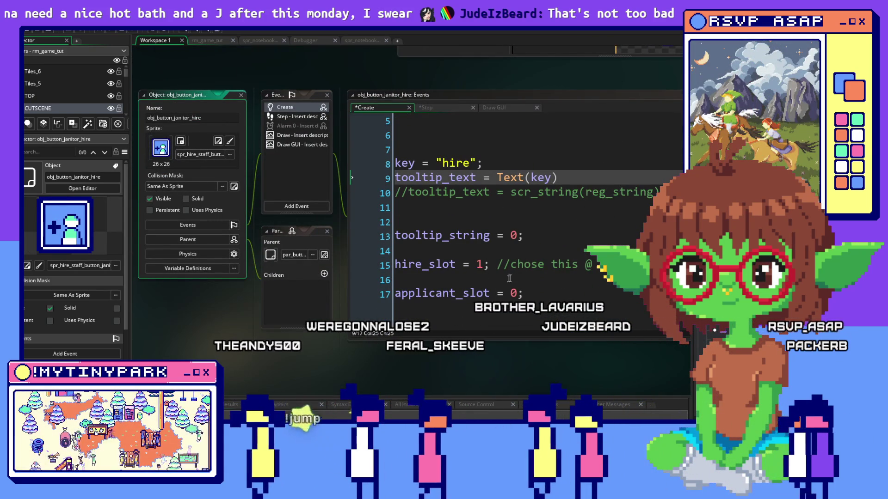
double_click(441, 293)
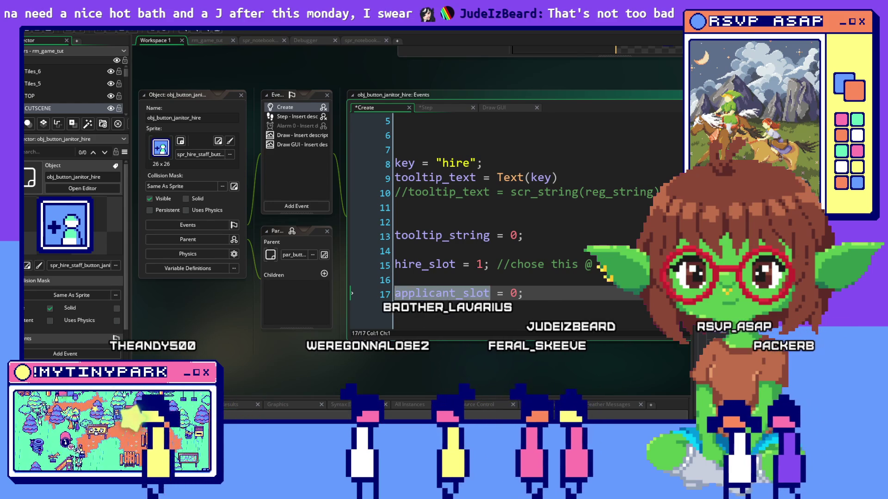
key(ctrl+Tab)
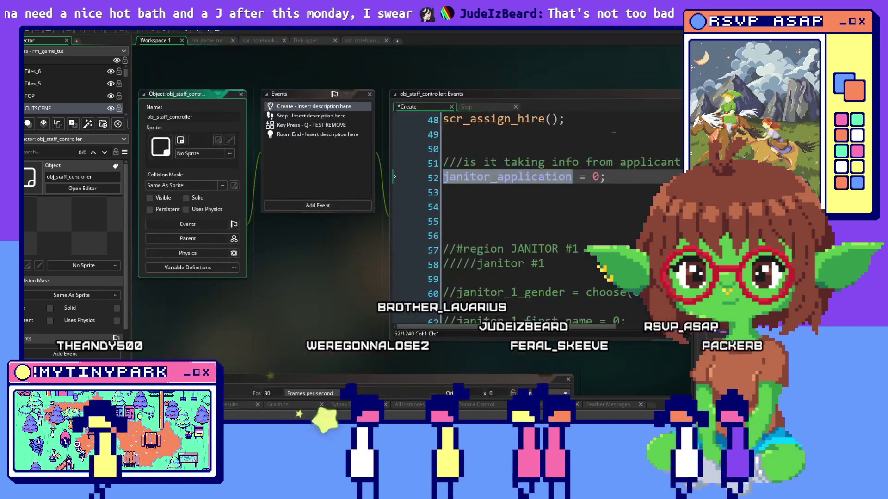
click(606, 149)
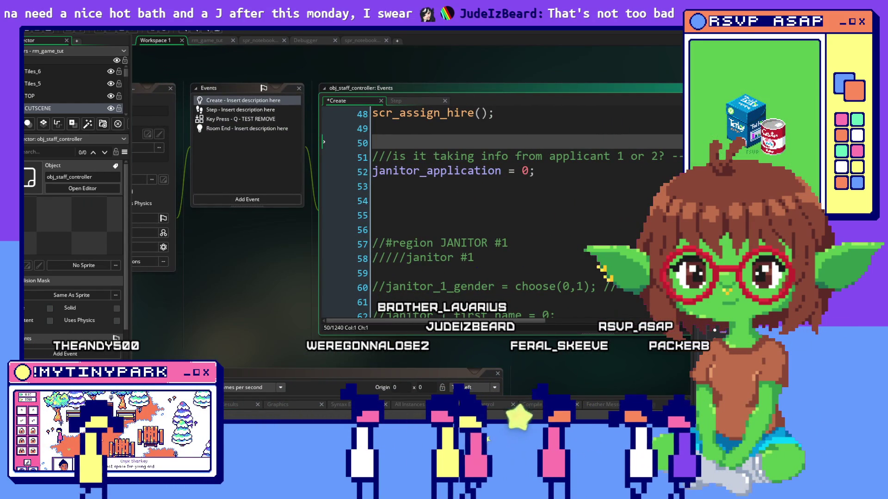
key(ctrl+Tab)
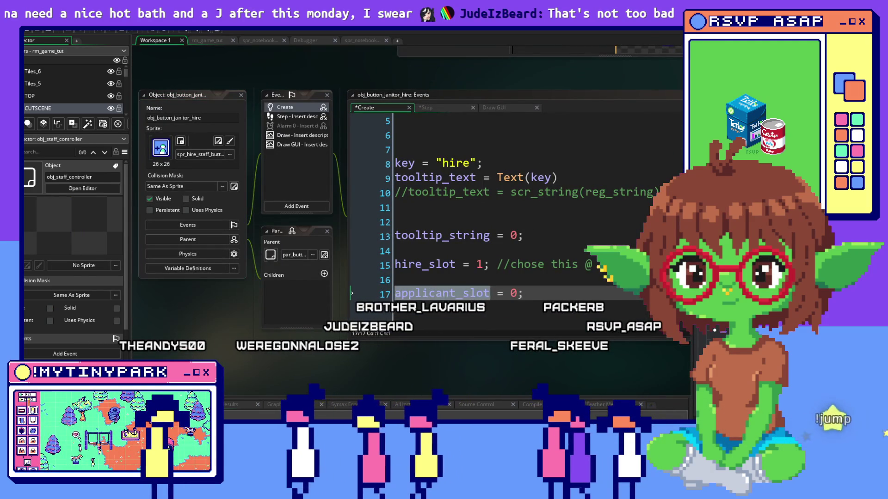
key(ctrl+Tab)
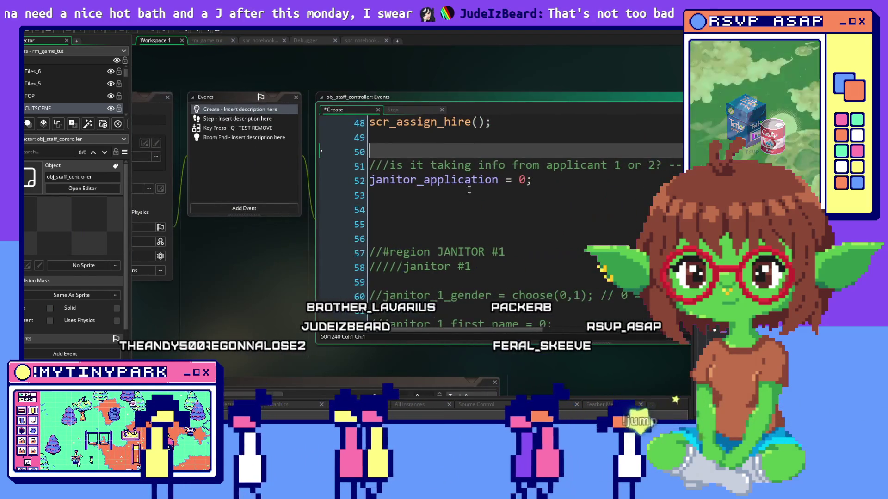
click(467, 190)
scroll(467, 190, up, 2)
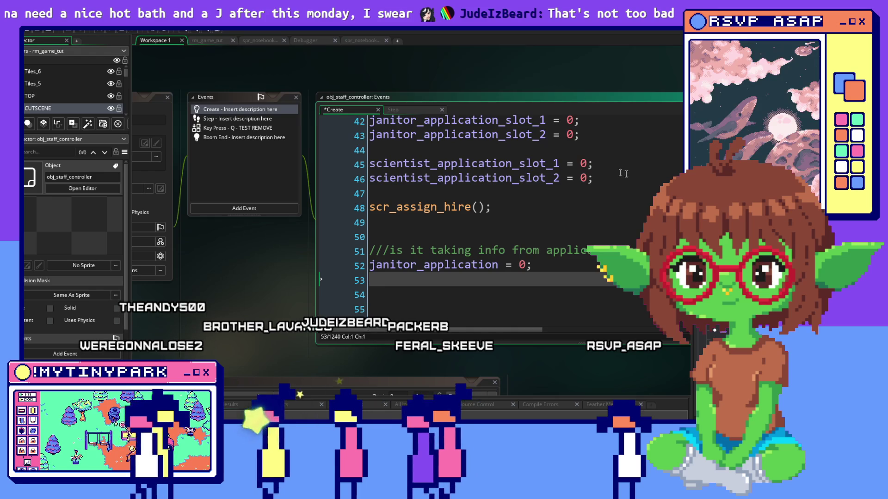
scroll(529, 185, up, 4)
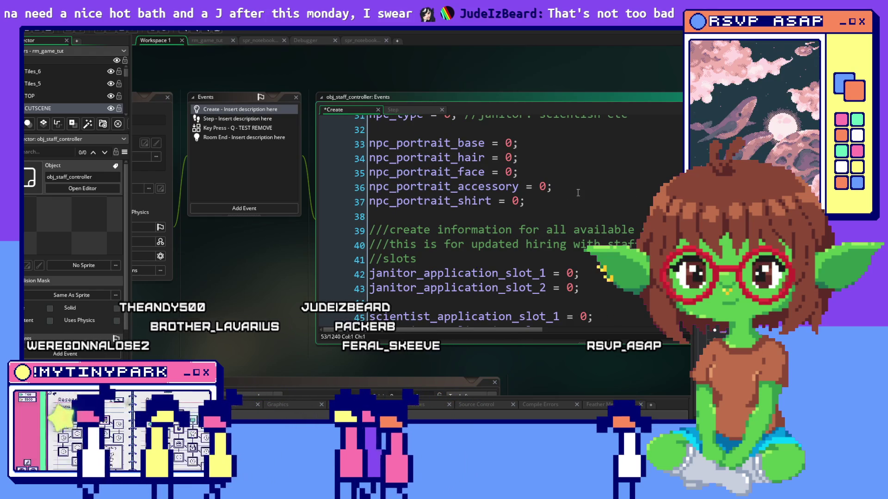
scroll(578, 193, up, 10)
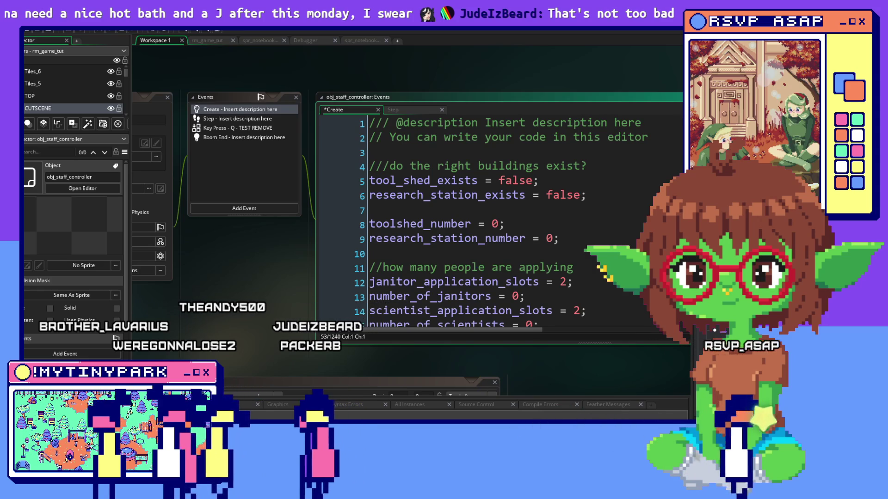
key(ctrl+Tab)
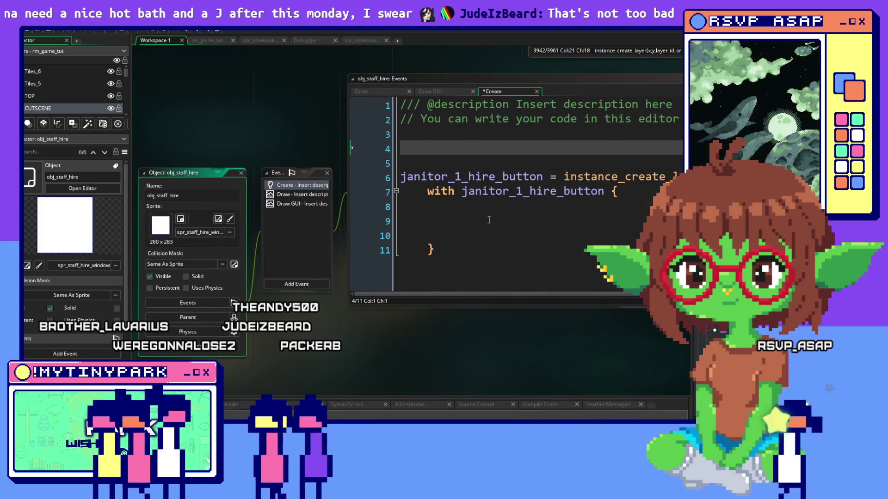
Set applicant_slot = 1 in the janitor_1_hire_button block and remove its blank lines
click(501, 211)
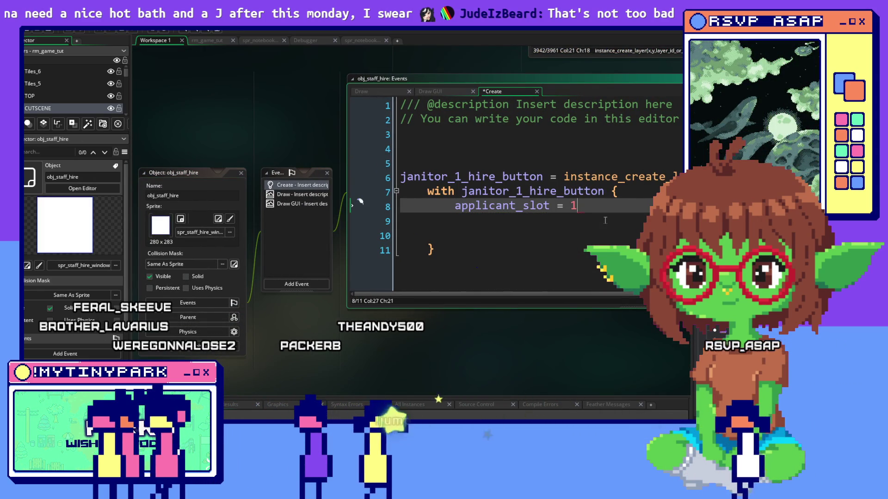
text(;)
double_click(425, 234)
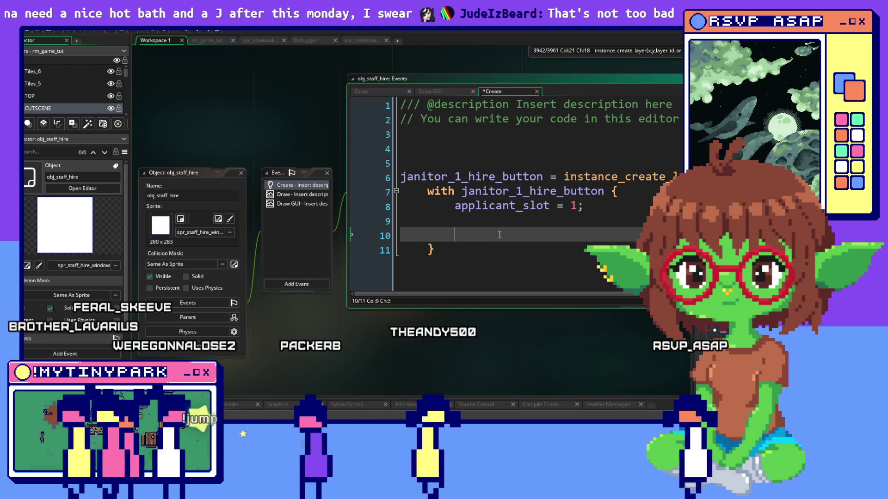
key(BackSpace)
key(BackSpace)
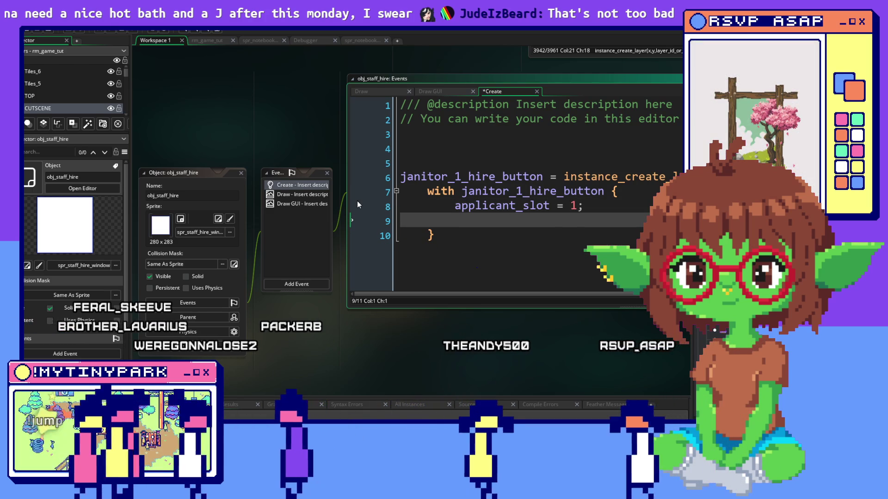
key(BackSpace)
click(434, 204)
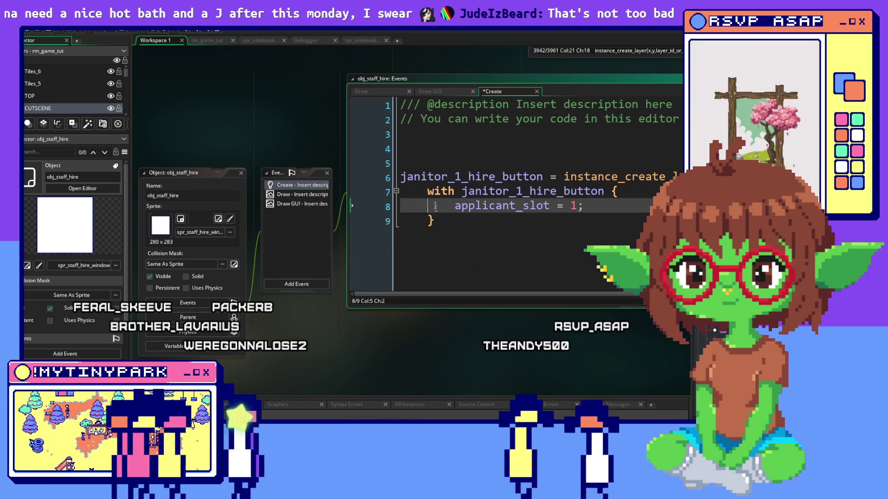
Paste a copy of the janitor_1 block below it and select the 1 to rename
drag(439, 220, 348, 174)
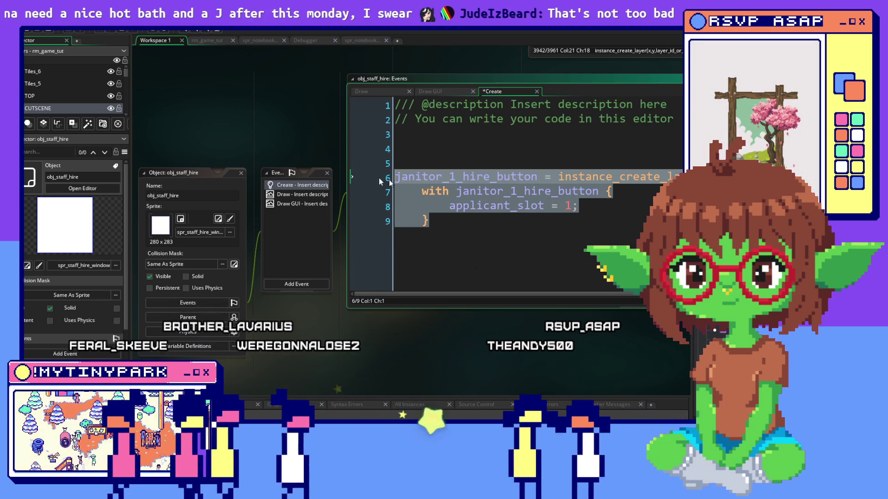
click(410, 250)
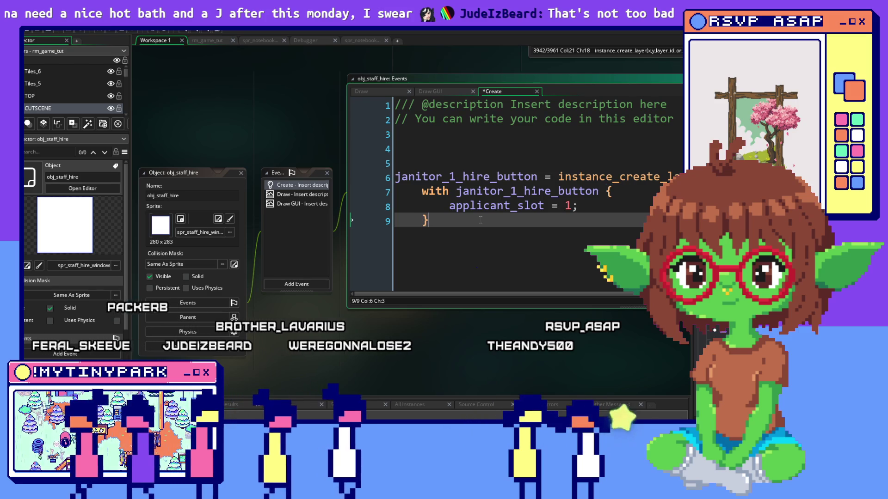
key(Return)
key(Return)
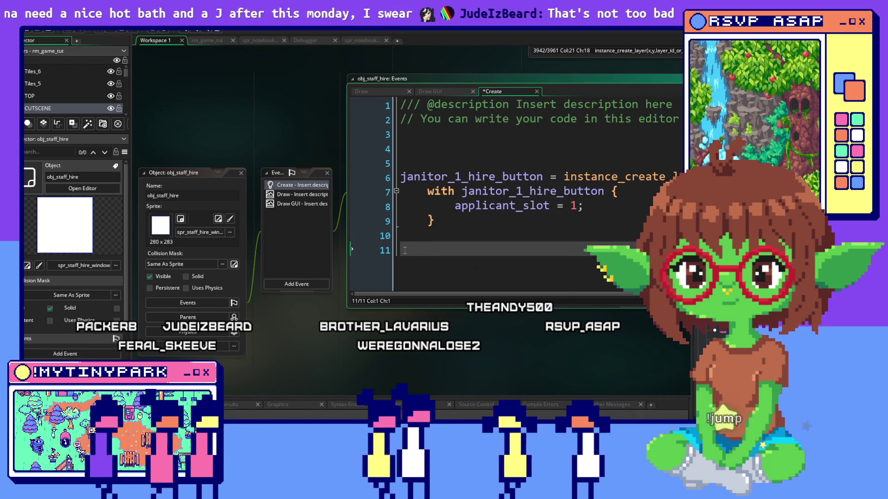
key(ctrl+v)
drag(451, 242, 462, 241)
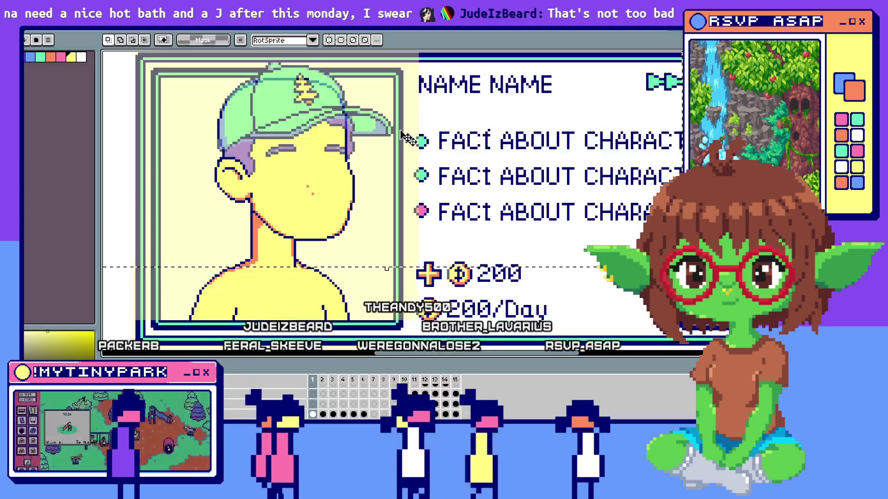
Zoom in on the hire card's ABOUT CHARACTER text and nudge the vertical line beside it
scroll(307, 140, up, 2)
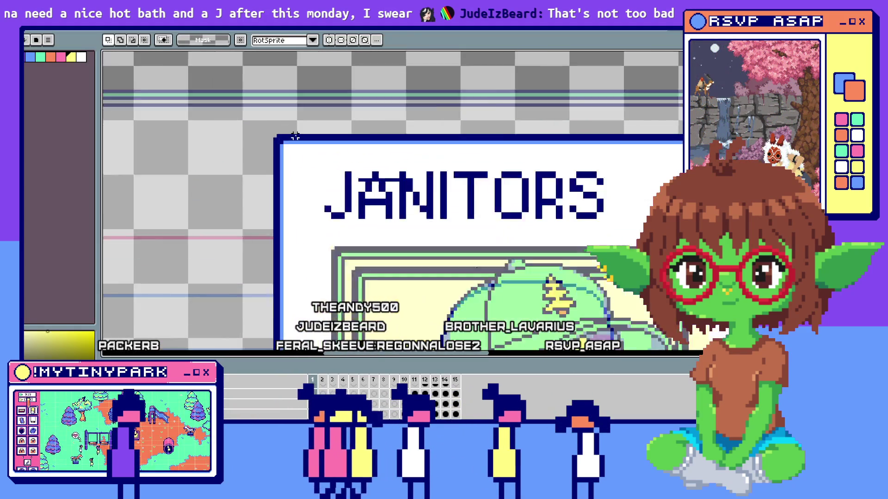
scroll(272, 137, down, 2)
scroll(400, 308, up, 4)
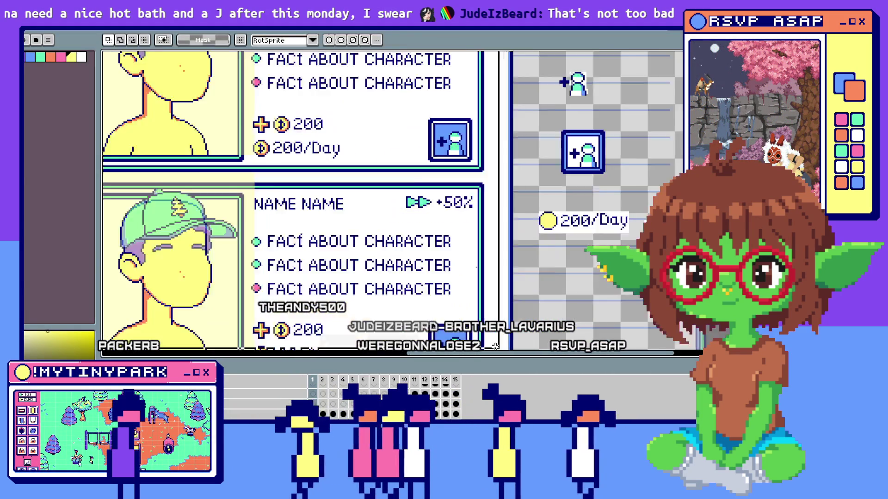
drag(408, 316, 410, 317)
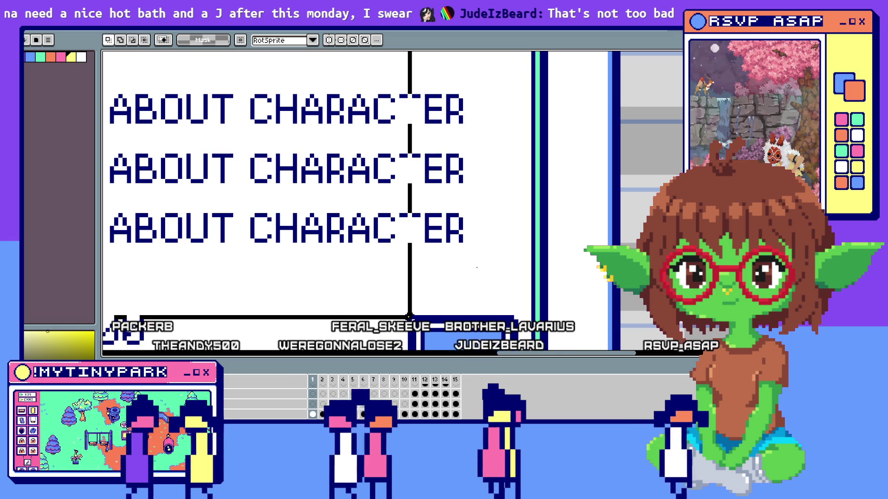
key(alt+Tab)
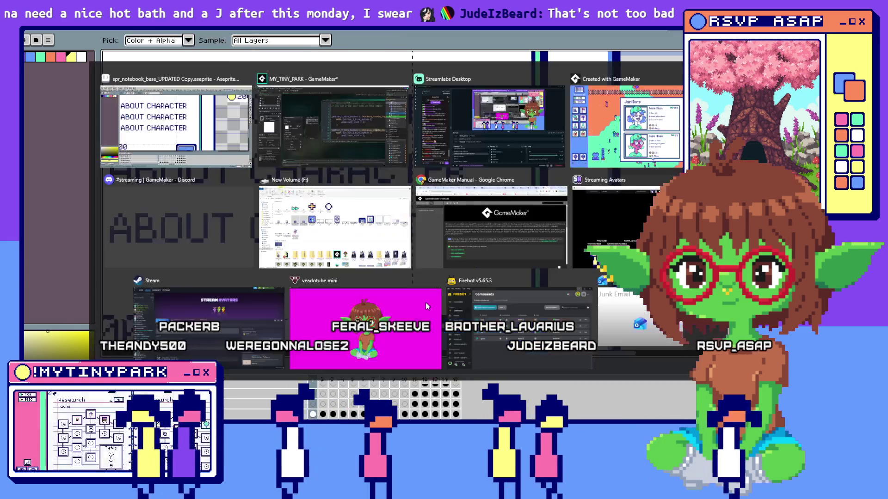
drag(520, 292, 641, 292)
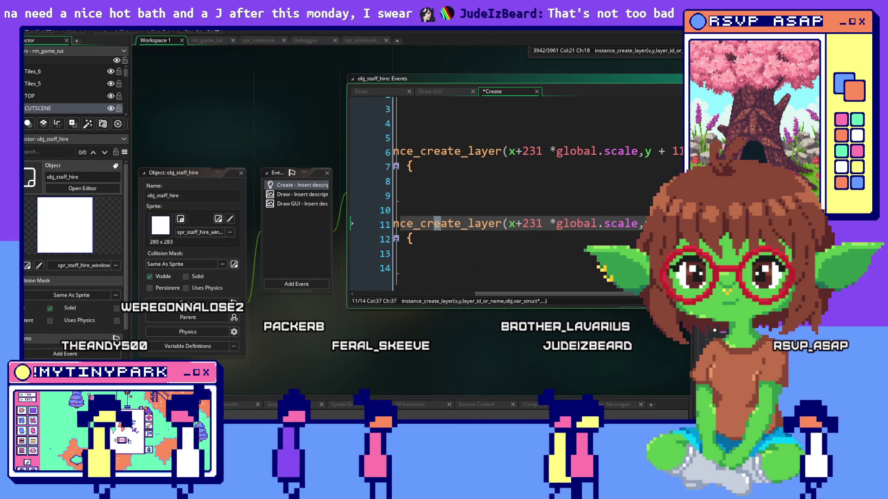
Change the second janitor button's y offset on line 11 from 117 to 238
drag(547, 293, 602, 293)
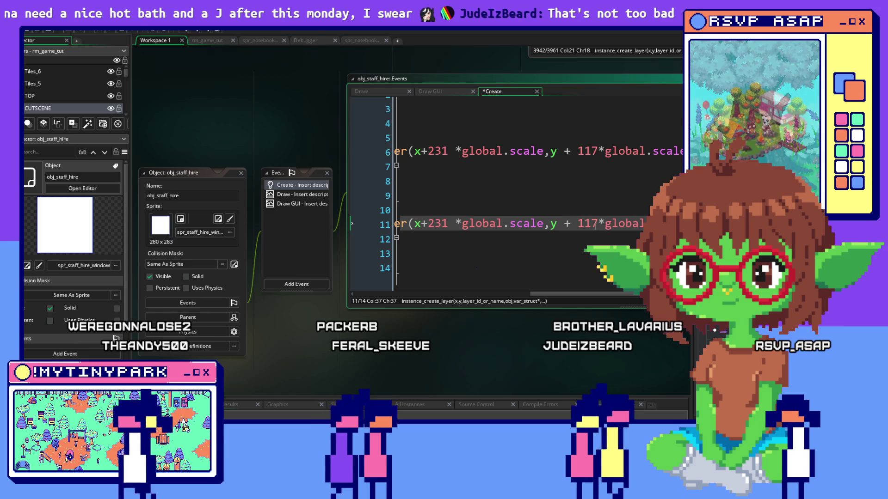
double_click(584, 223)
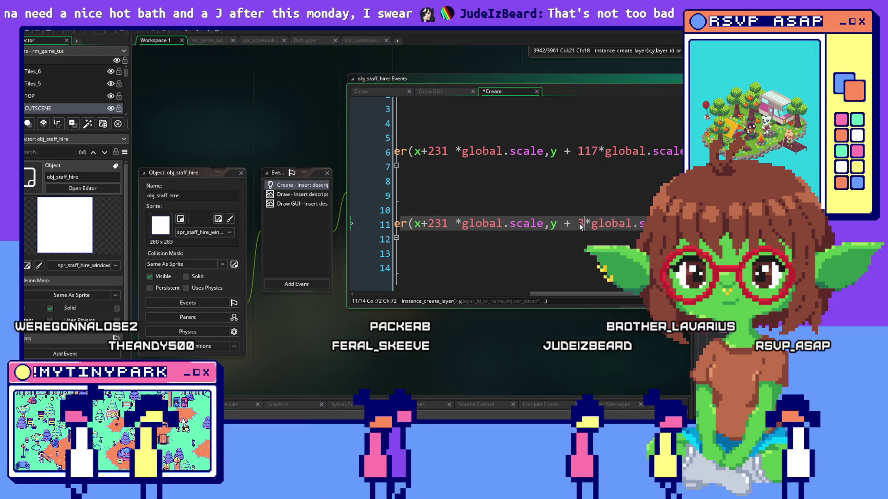
key(BackSpace)
text(238)
click(565, 267)
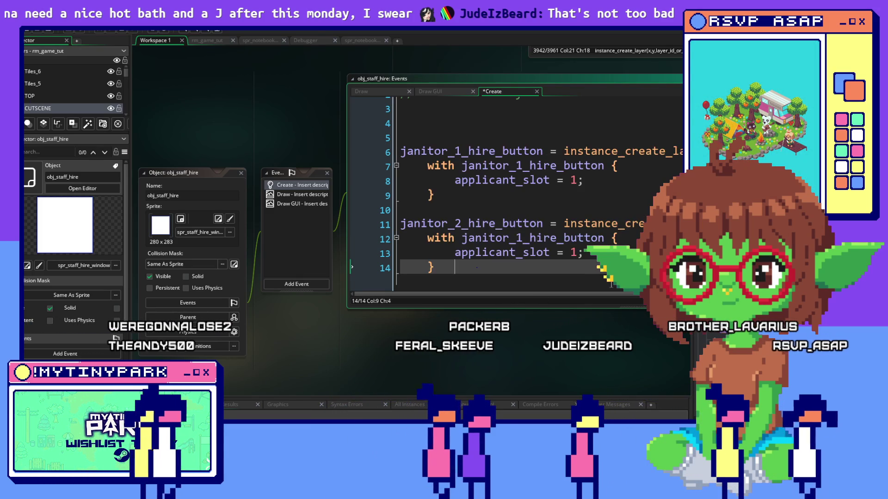
Change the second button's applicant_slot on line 13 from 1 to 2
scroll(603, 295, right, 5)
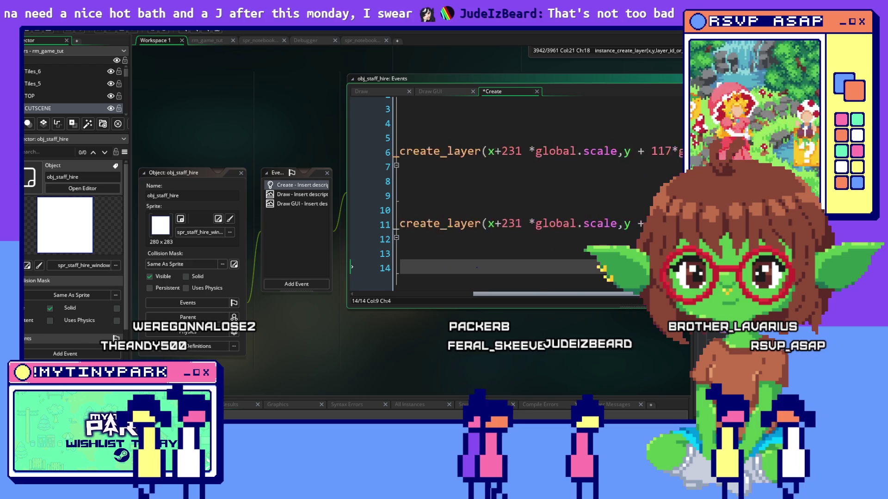
scroll(508, 208, right, 3)
scroll(509, 208, left, 5)
scroll(509, 208, right, 5)
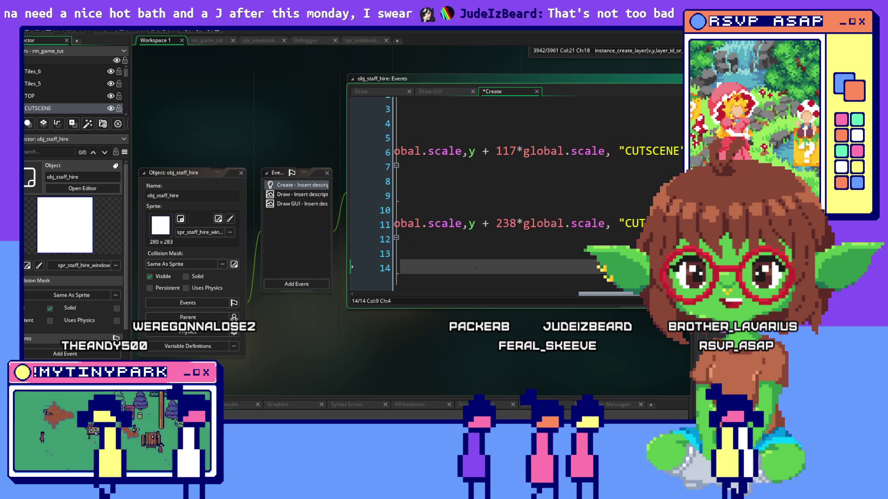
scroll(554, 283, left, 5)
click(620, 238)
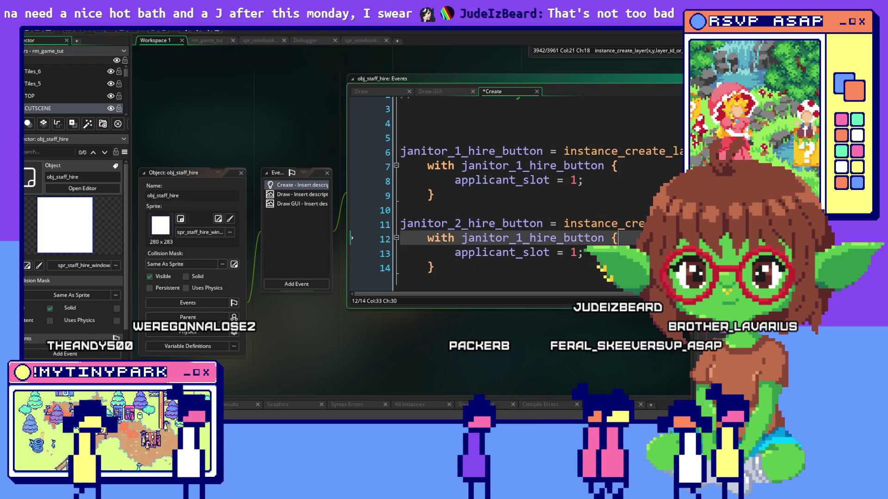
double_click(573, 253)
text(2)
key(End)
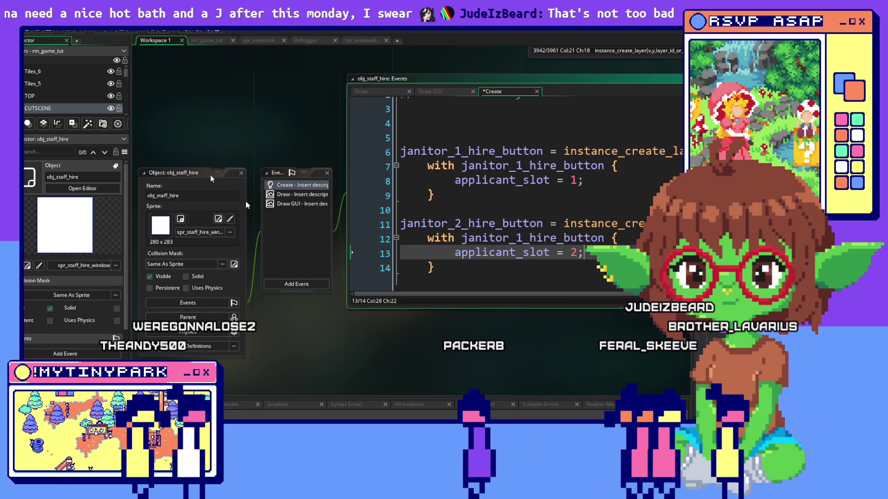
key(alt+Tab)
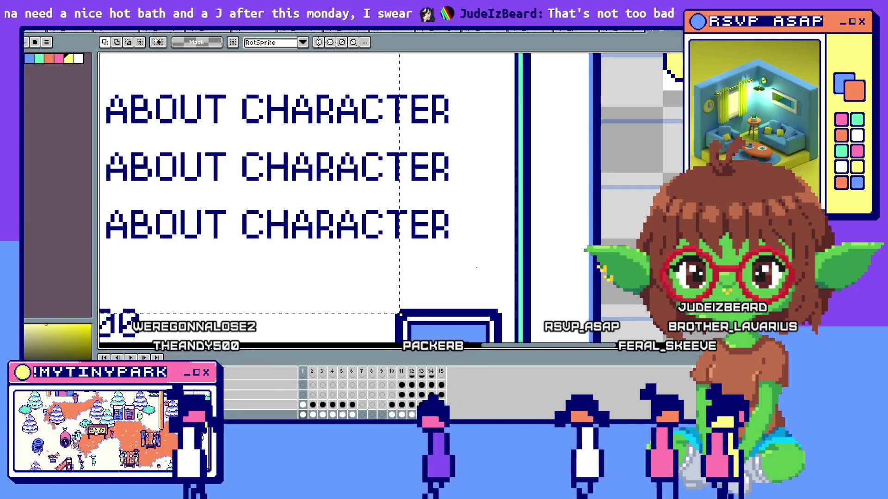
key(alt+Tab)
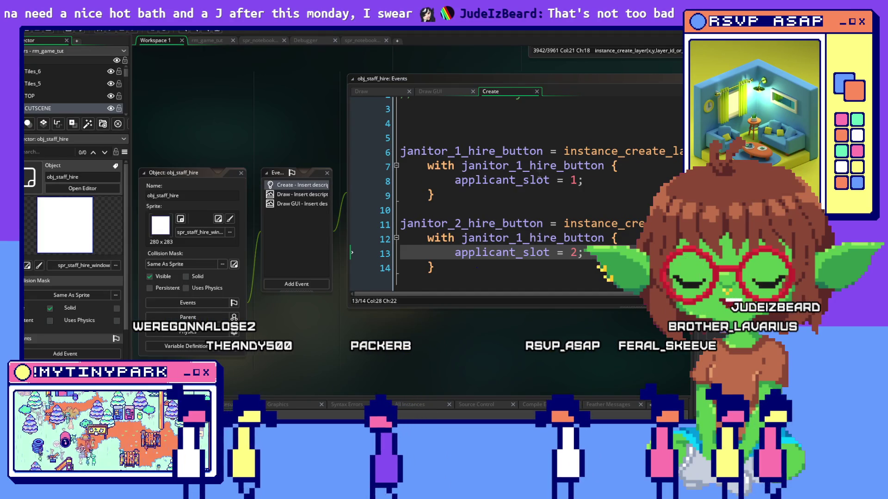
click(538, 176)
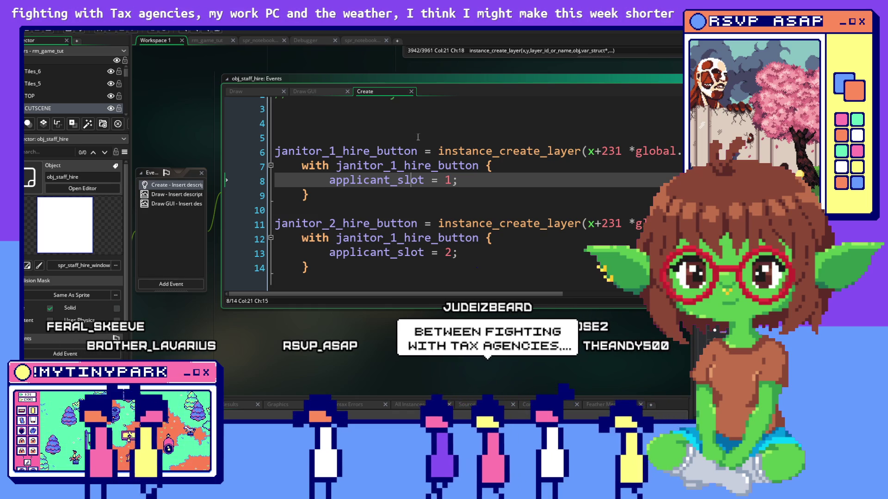
click(418, 137)
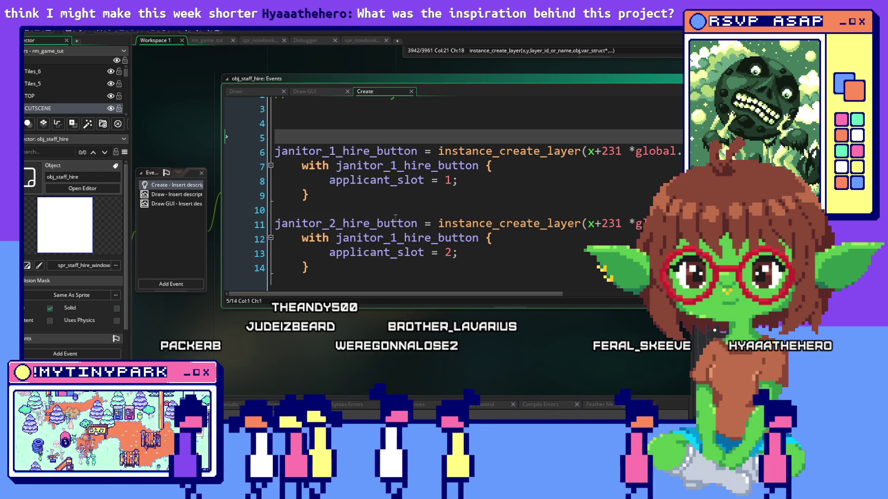
key(alt+Tab)
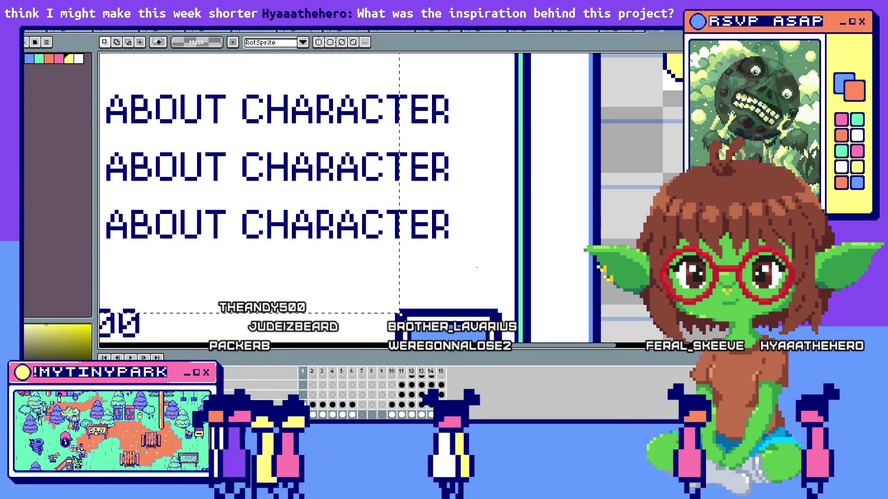
Run the game from GameMaker and click through Mayor Dotsworth's opening dialogue
key(alt+Tab)
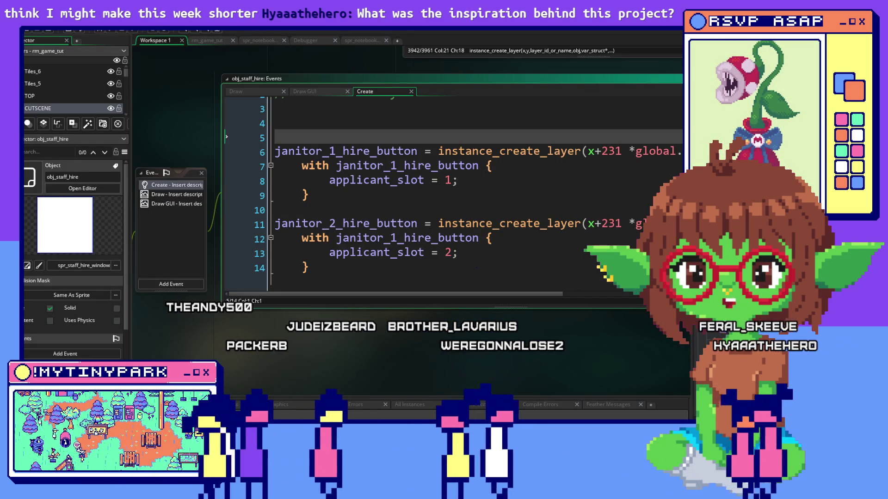
key(alt+Tab)
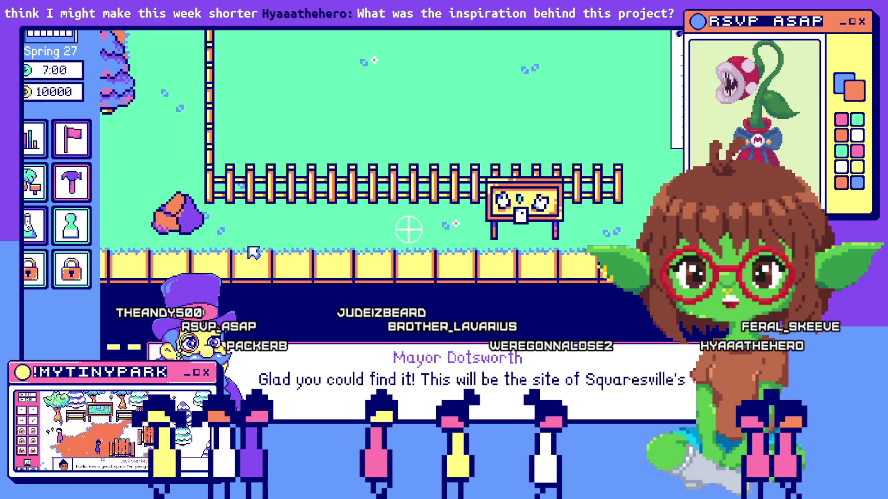
click(474, 359)
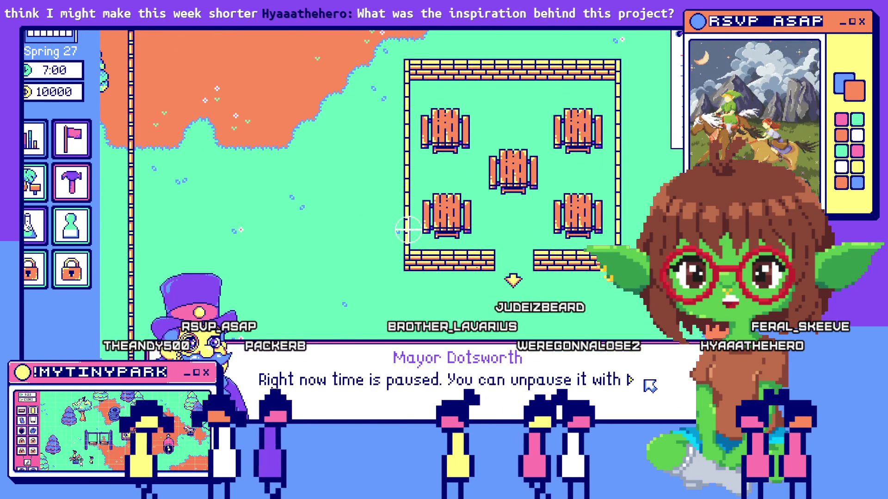
click(650, 385)
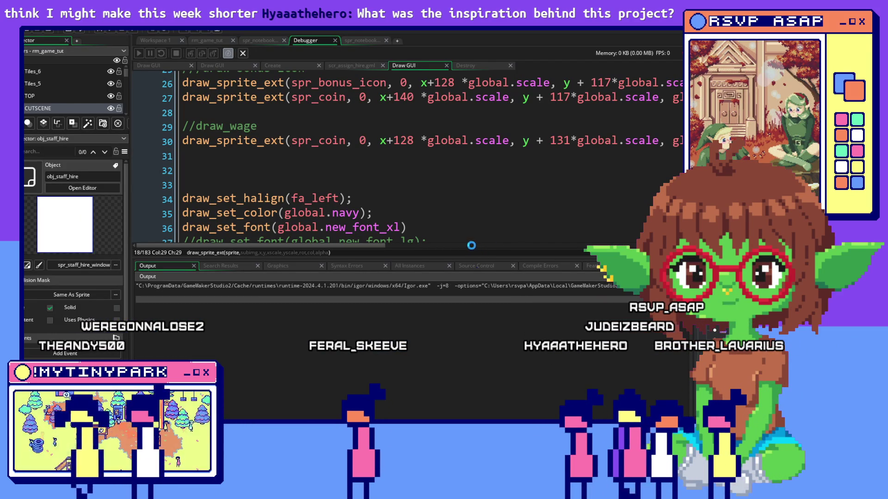
Lower the Output panel splitter to reveal Draw GUI lines 37–42, then relaunch the game
drag(469, 260, 475, 331)
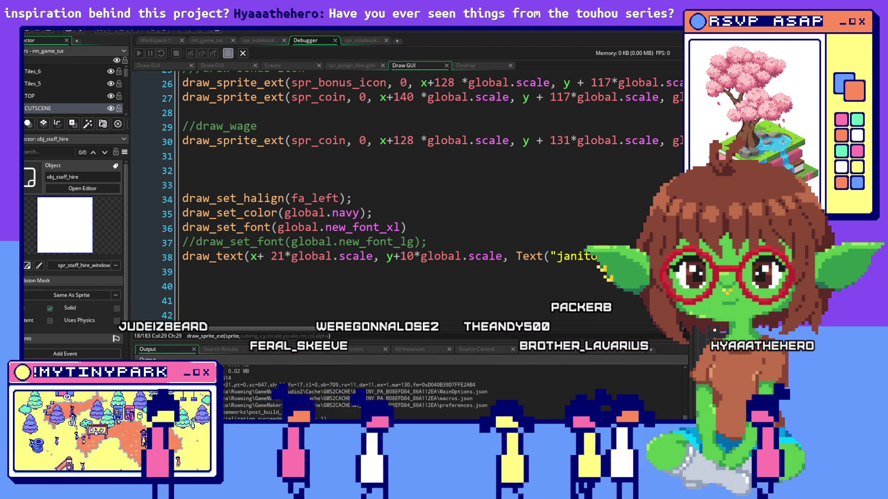
key(alt+Tab)
key(alt+Tab)
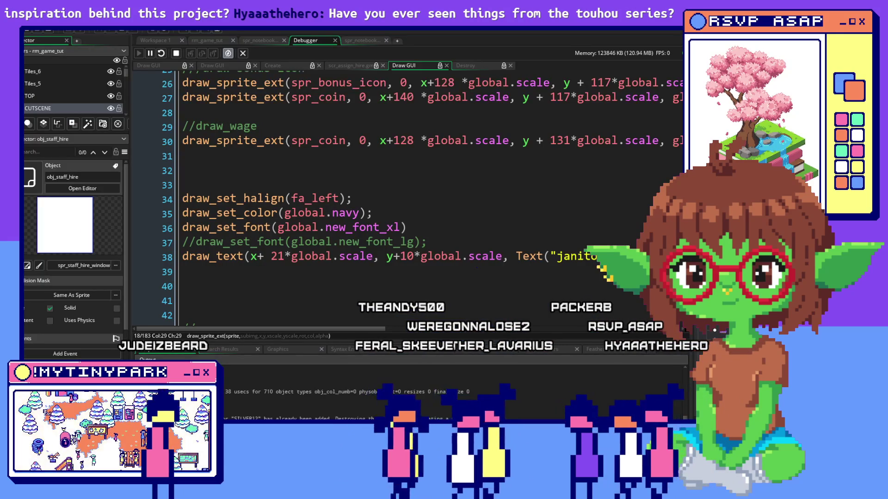
key(alt+Tab)
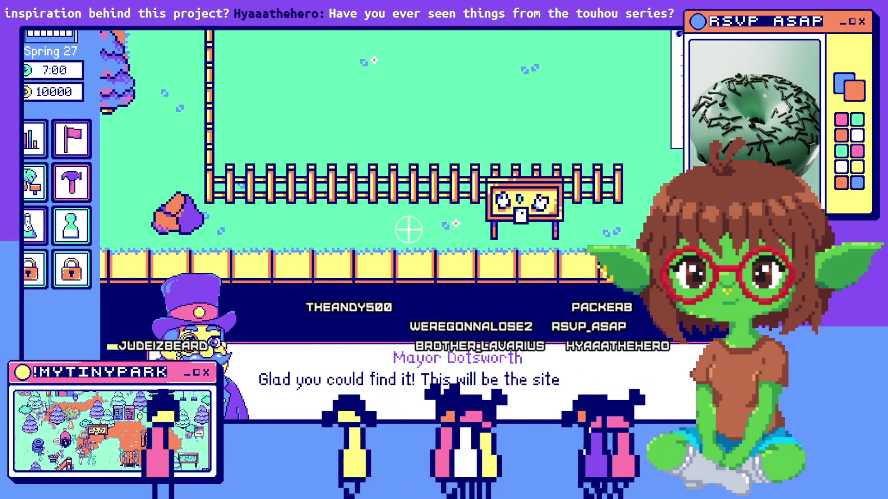
Advance and close the mayor's dialogue to open the Janitors hiring panel
click(374, 372)
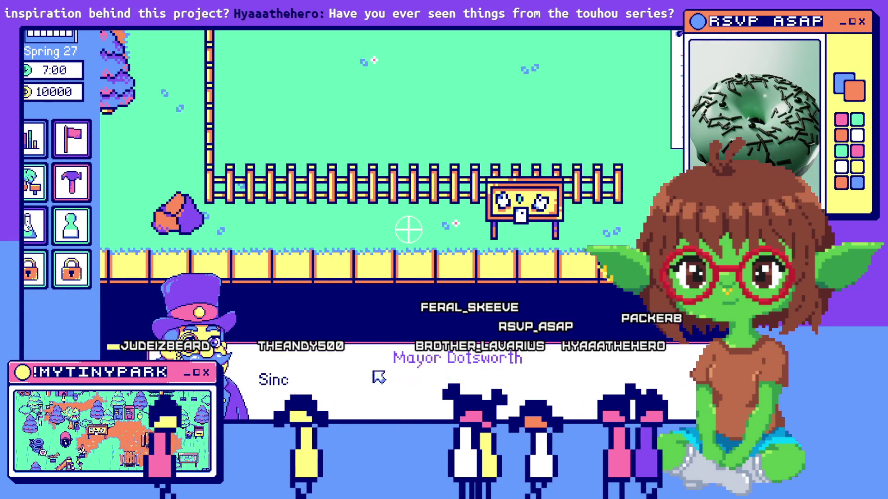
click(377, 376)
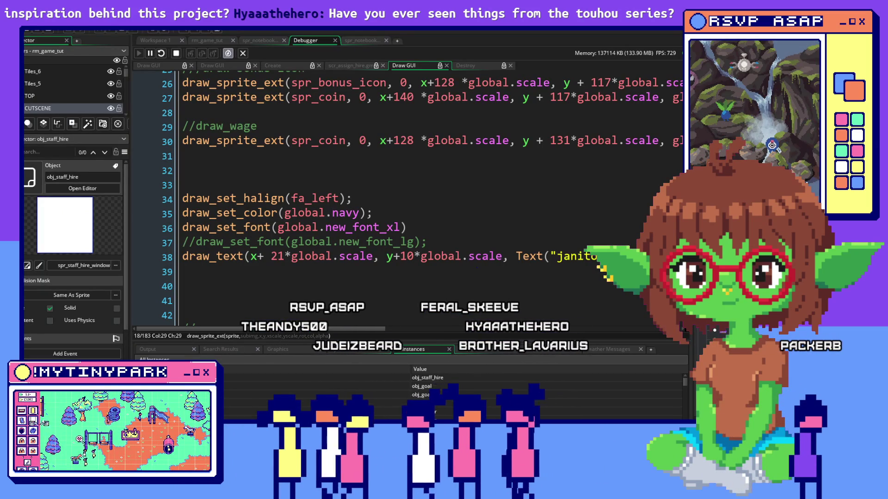
scroll(416, 388, up, 3)
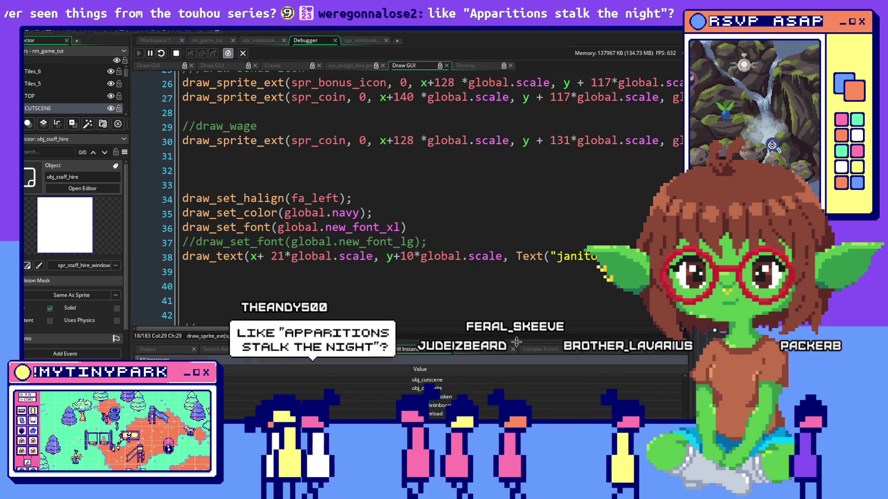
Enlarge the debugger's All Instances list and scroll through it to the obj_staff_hire instance
drag(514, 340, 523, 265)
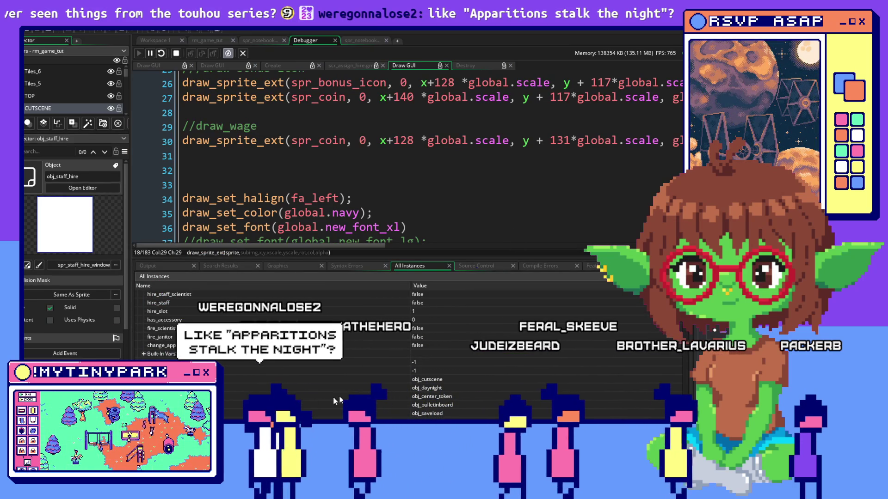
scroll(528, 408, down, 5)
scroll(528, 408, up, 5)
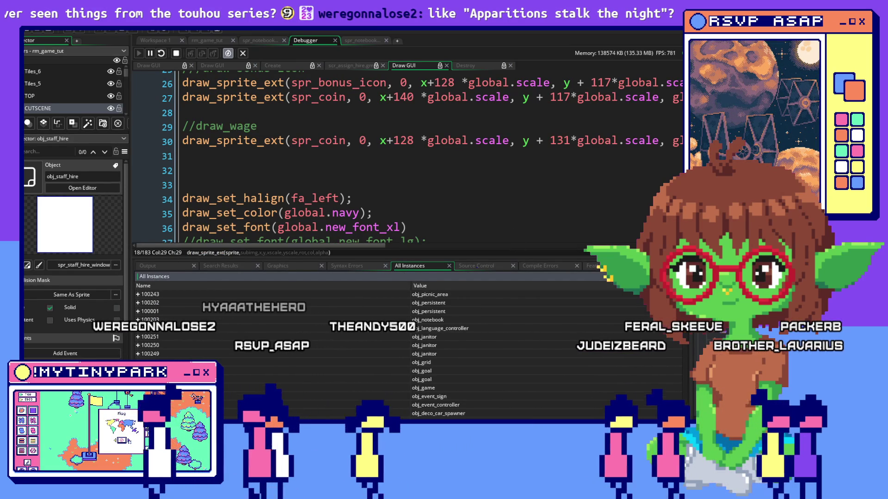
scroll(595, 342, down, 5)
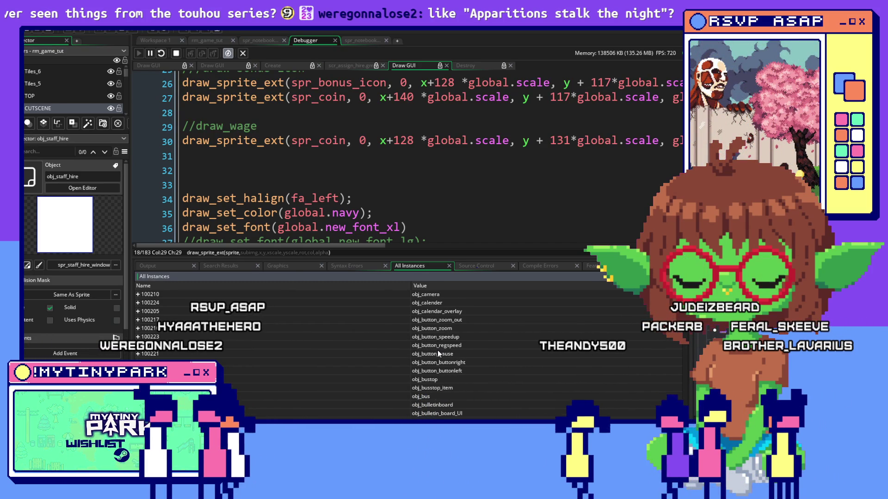
scroll(437, 350, up, 4)
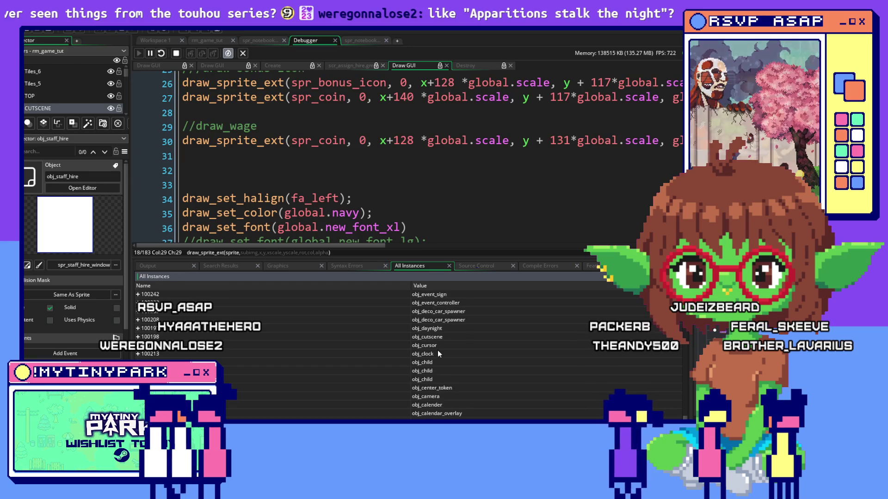
scroll(437, 351, up, 3)
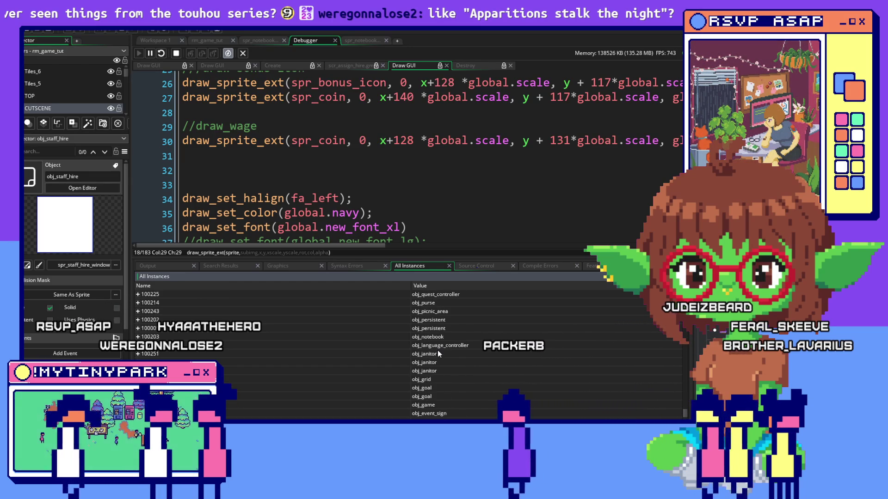
scroll(438, 353, up, 3)
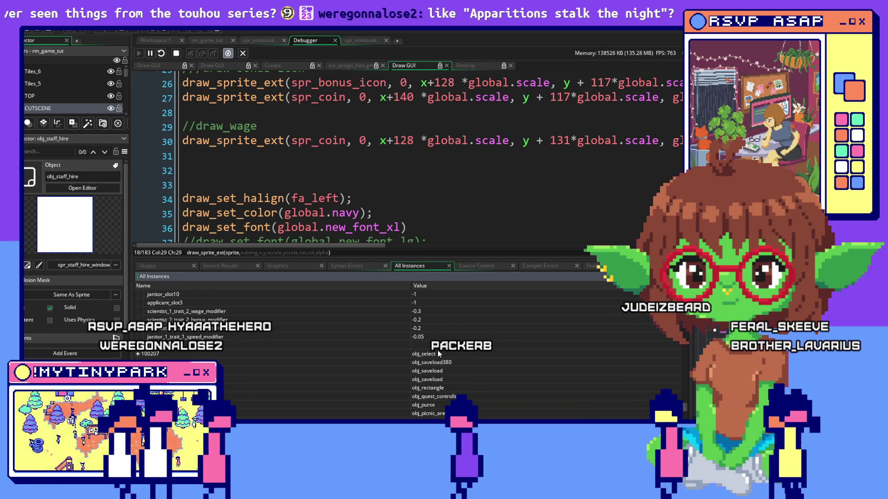
scroll(437, 354, up, 5)
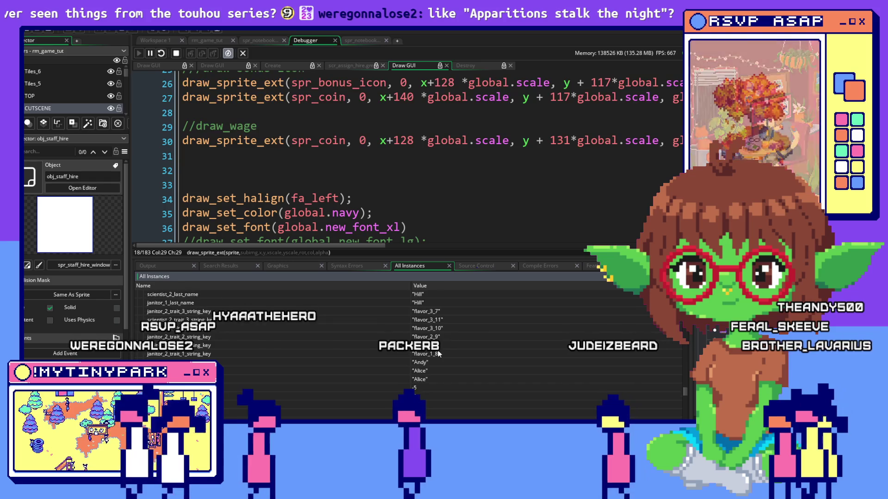
scroll(437, 350, up, 5)
scroll(437, 350, up, 5)
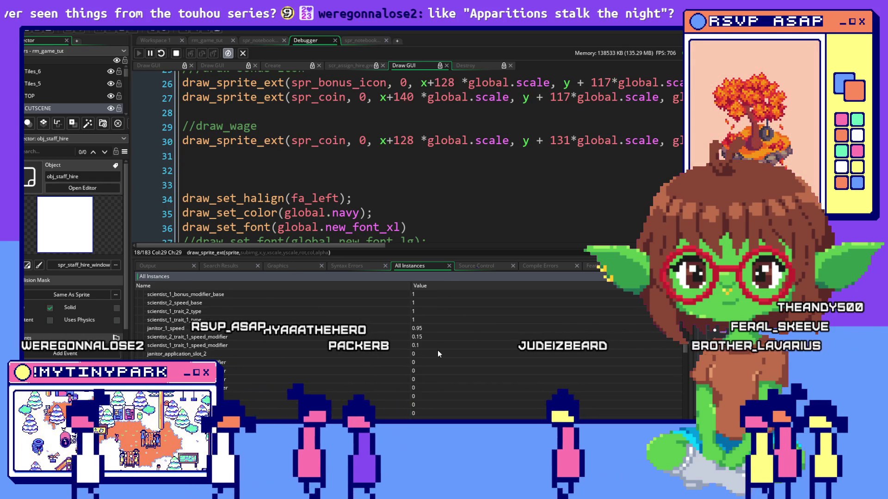
scroll(436, 350, up, 5)
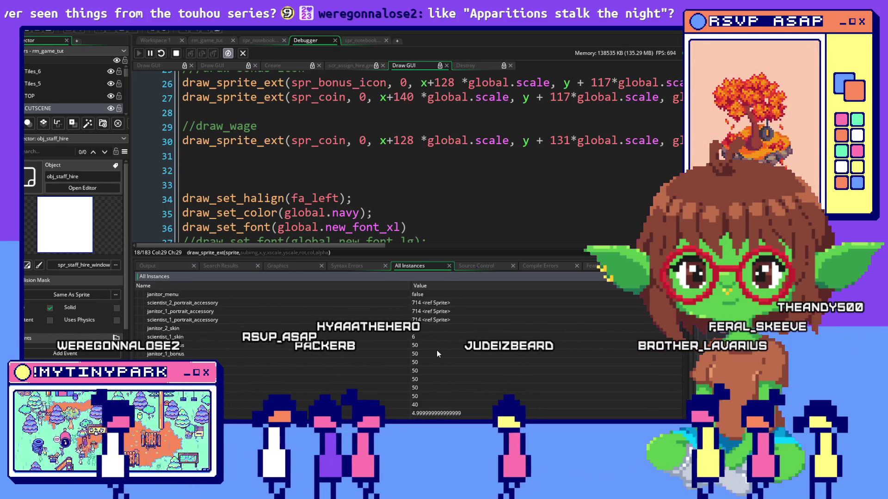
scroll(437, 351, up, 2)
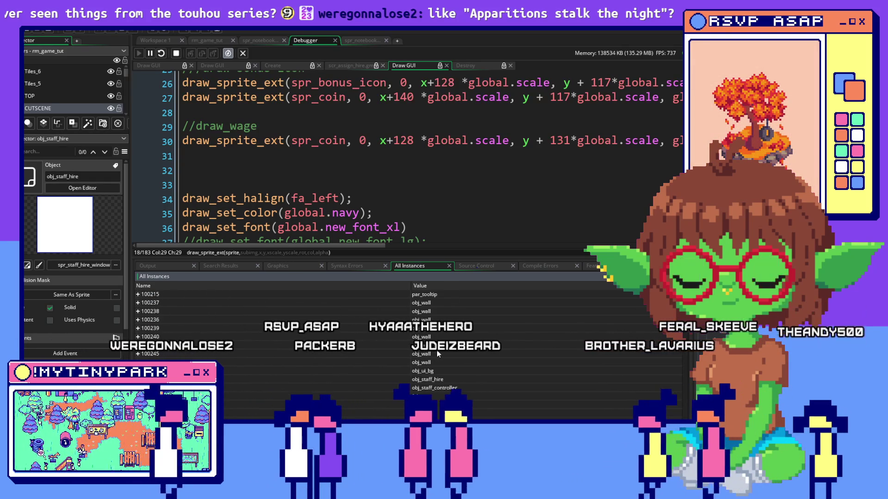
scroll(534, 339, down, 3)
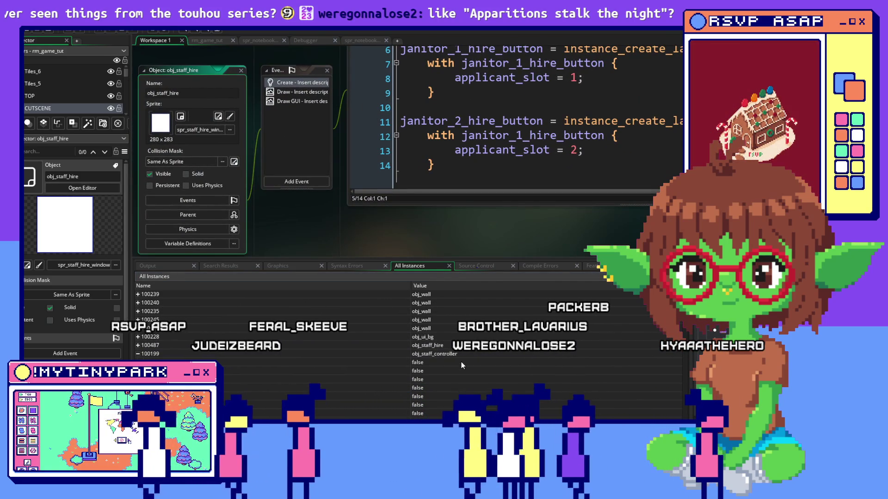
click(503, 139)
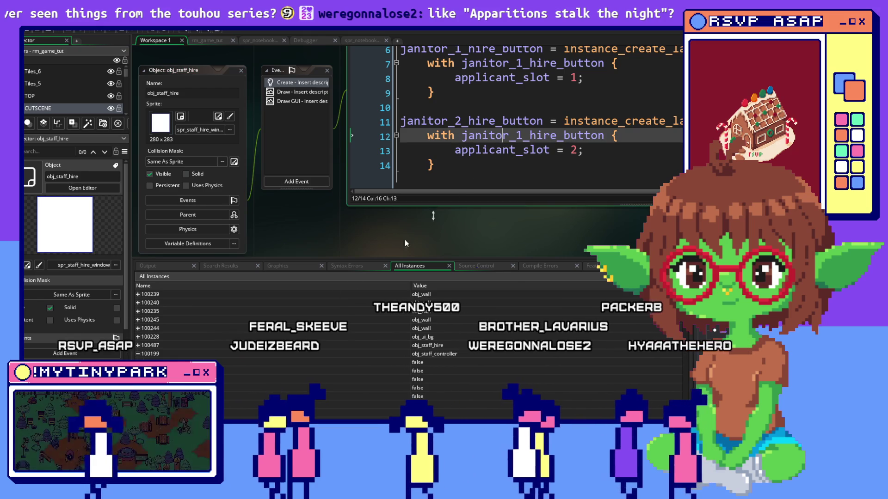
click(137, 346)
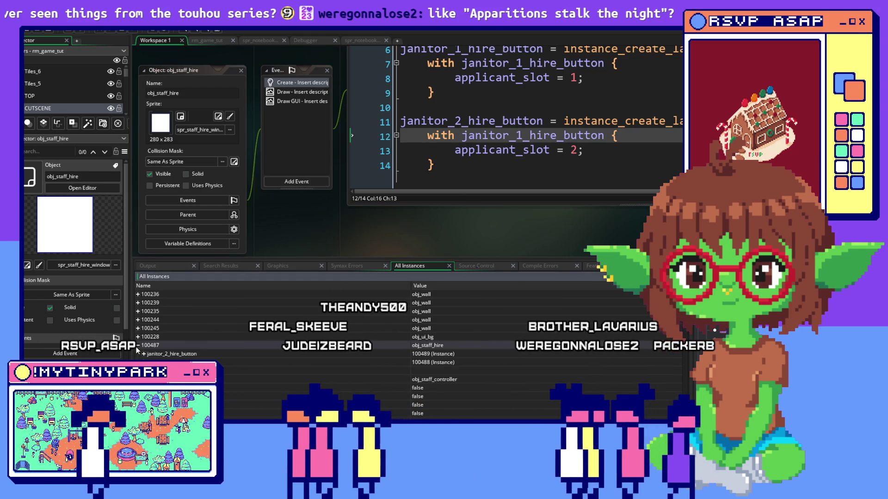
click(145, 352)
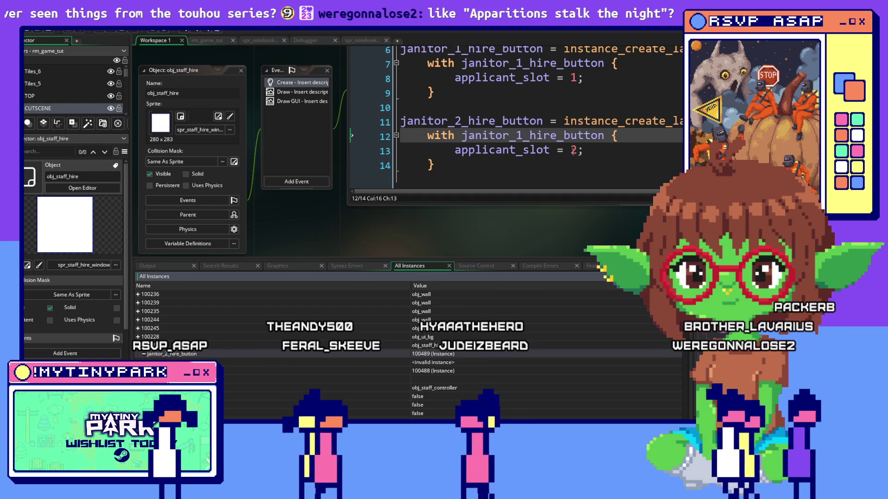
click(577, 150)
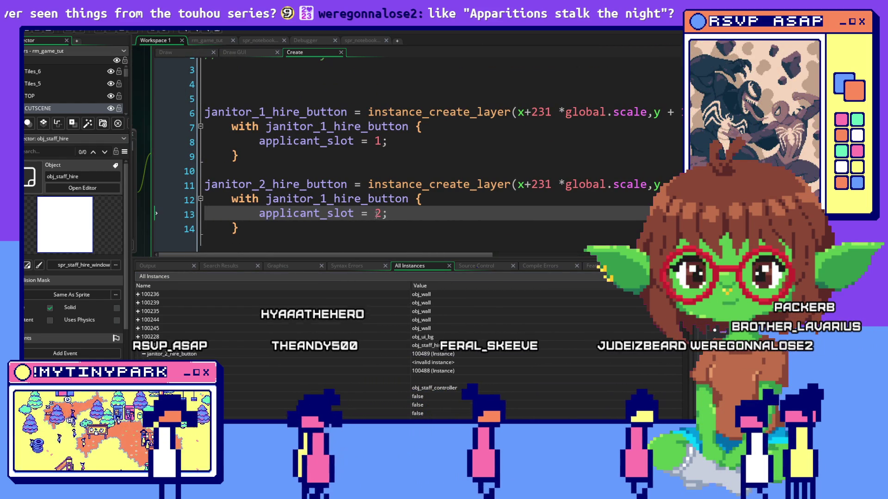
click(665, 112)
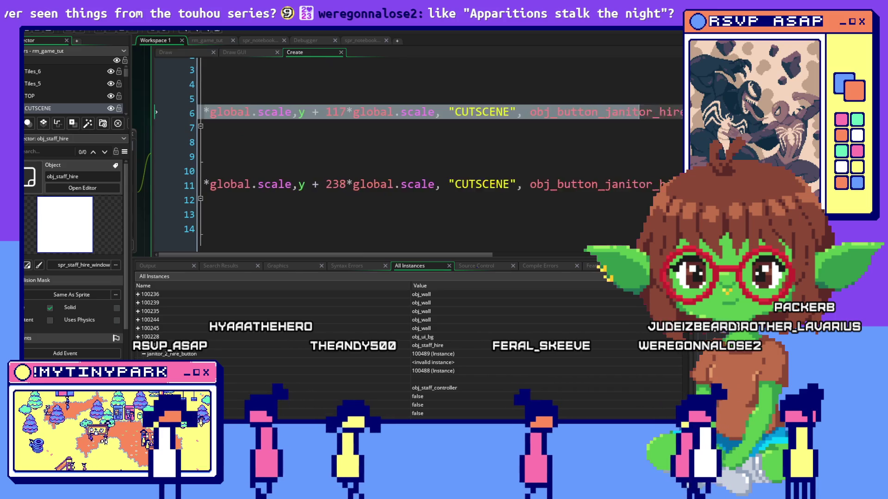
click(608, 112)
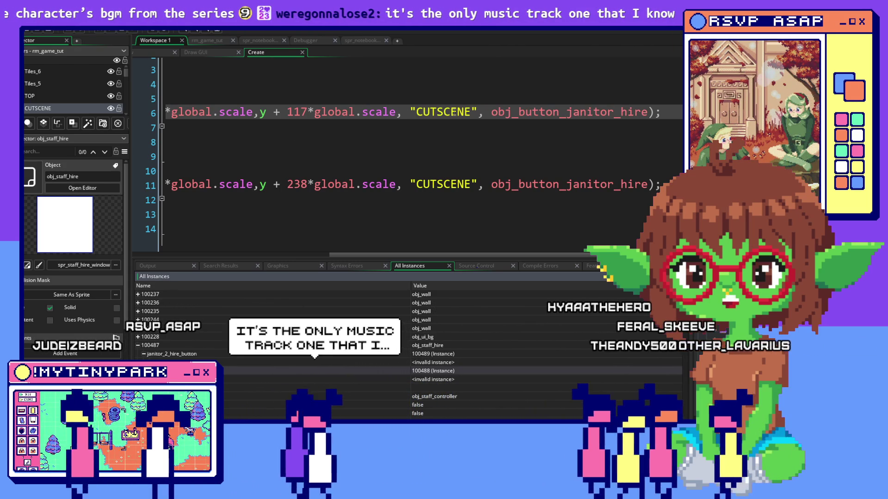
key(Home)
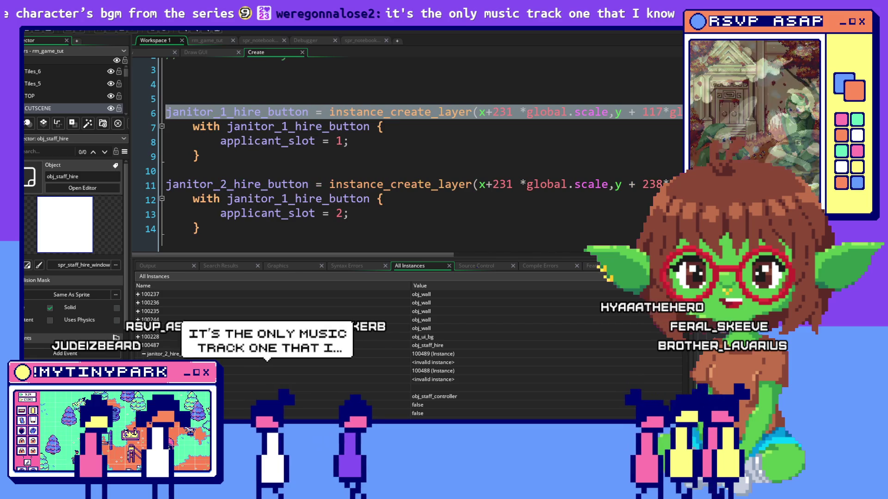
click(446, 127)
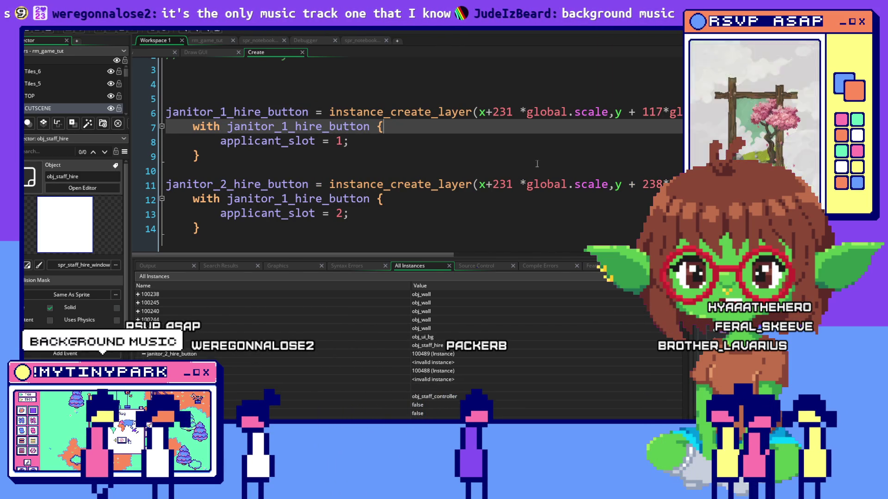
click(476, 171)
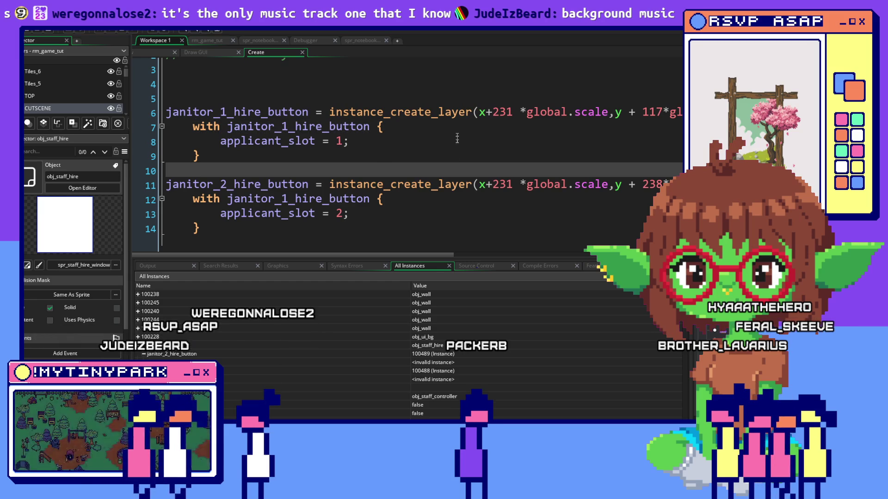
click(460, 123)
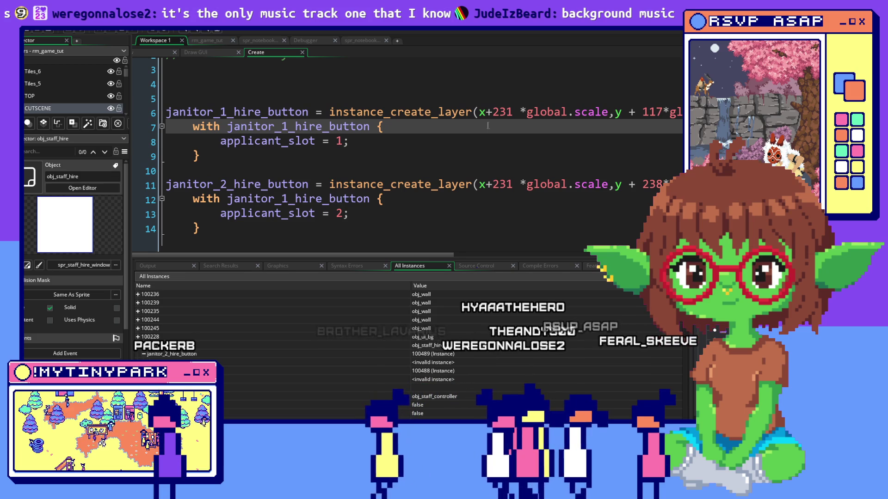
Select the first creation line on line 6 and inspect its obj_button_janitor_hire arguments
scroll(487, 125, up, 1)
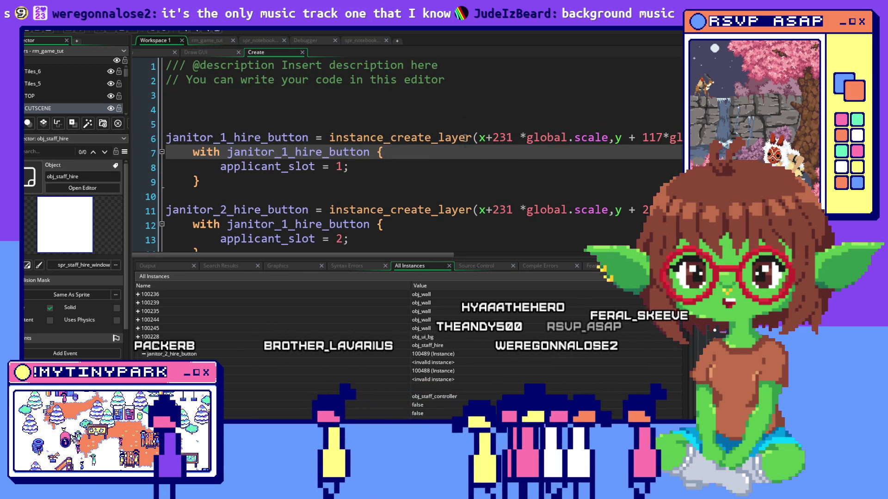
mouse_move(464, 137)
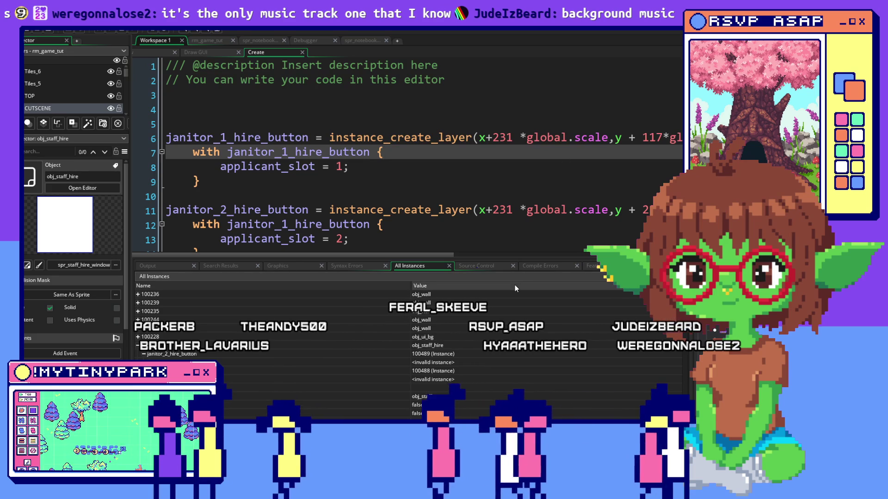
triple_click(323, 137)
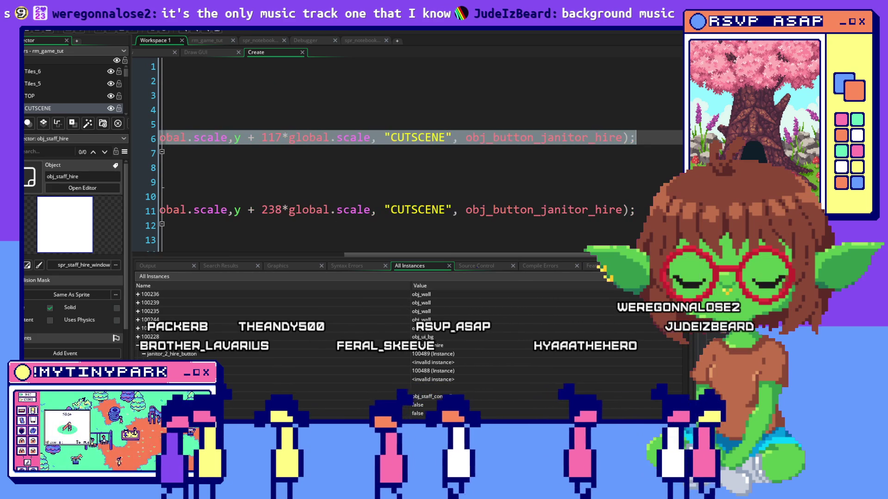
click(501, 139)
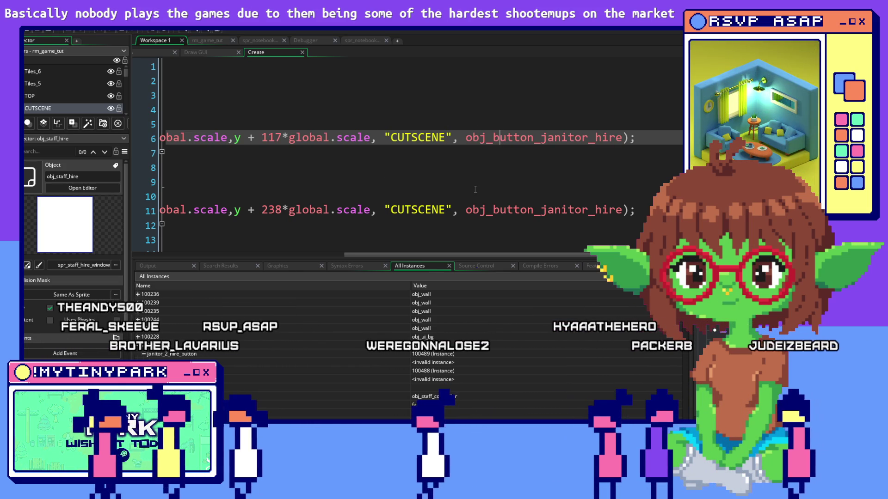
click(439, 195)
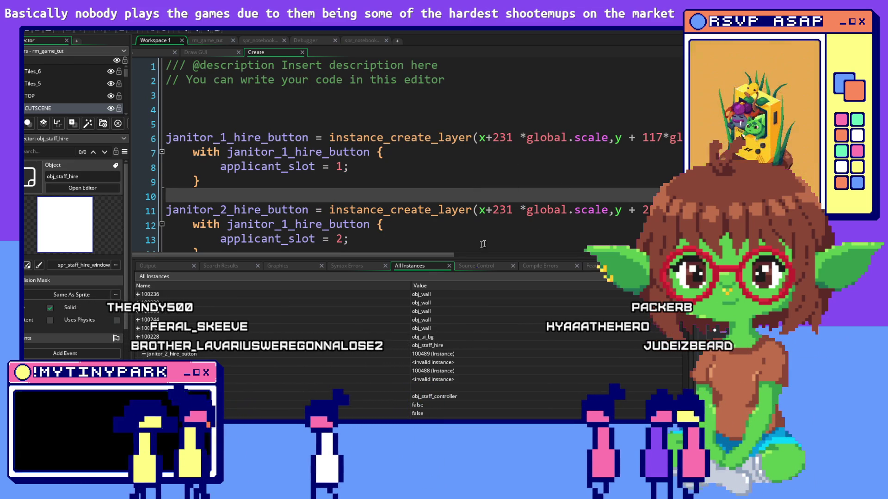
drag(419, 255, 560, 256)
click(193, 137)
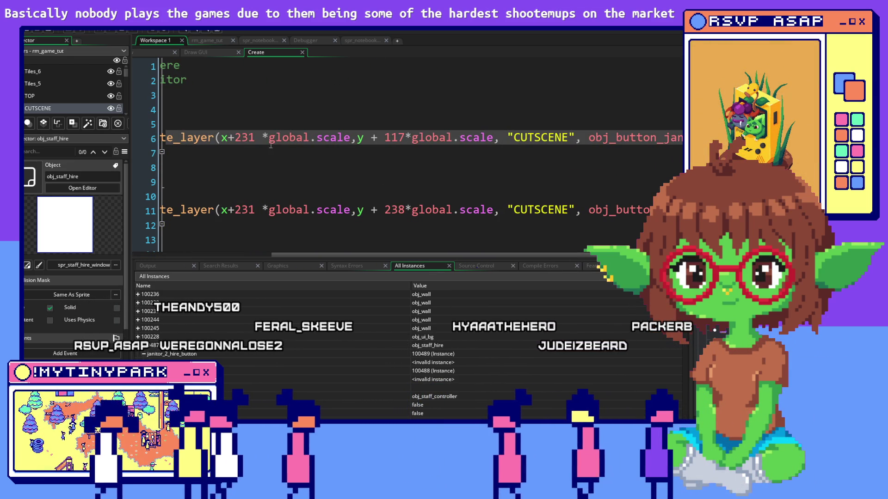
Drag the bottom splitter down so the code area's line and column status shows
drag(309, 257, 310, 288)
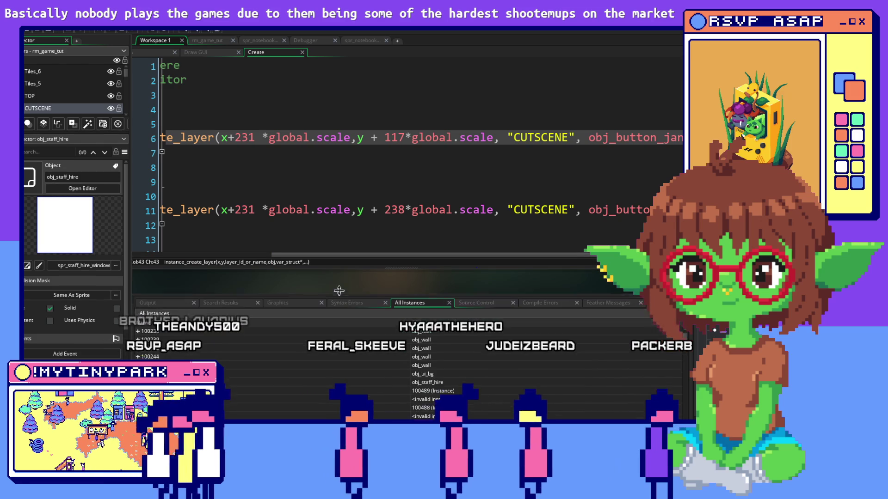
click(249, 137)
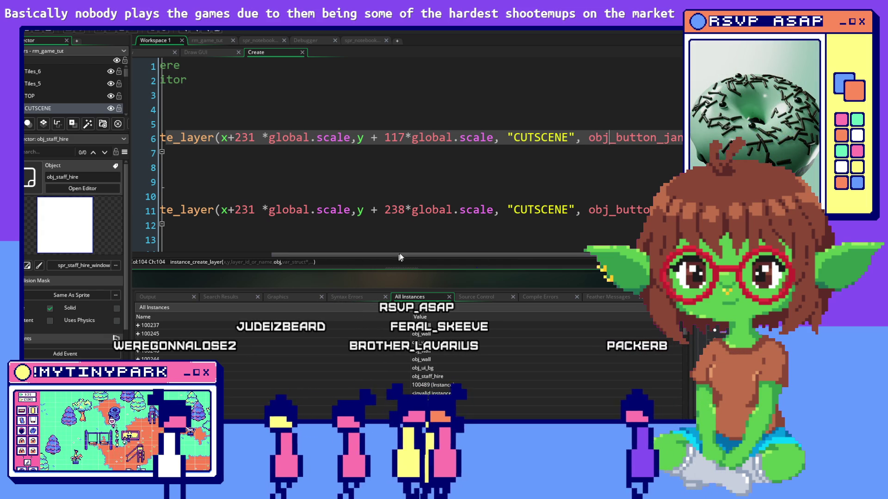
drag(403, 255, 242, 256)
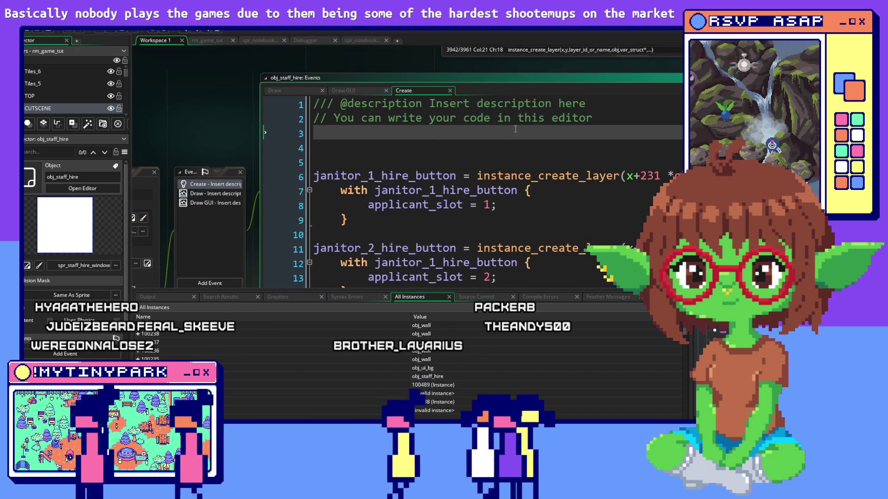
Change line 12's with target from janitor_1_hire_button to janitor_2_hire_button
click(520, 95)
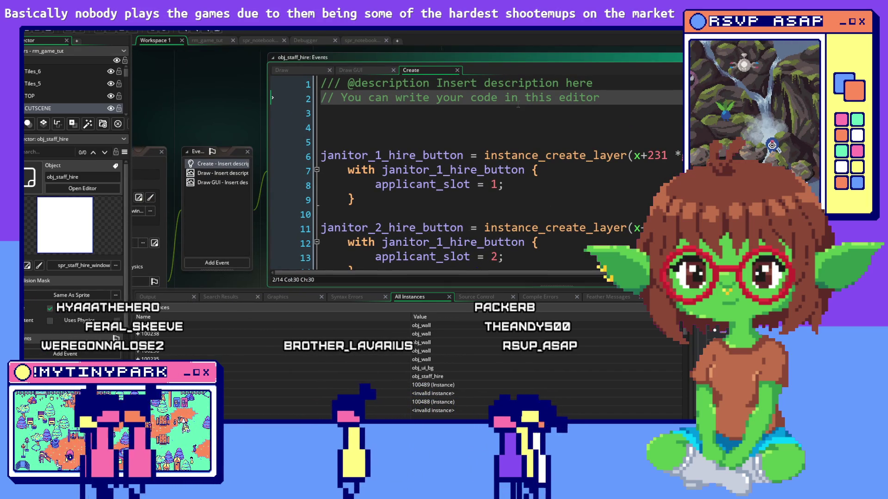
scroll(518, 104, down, 1)
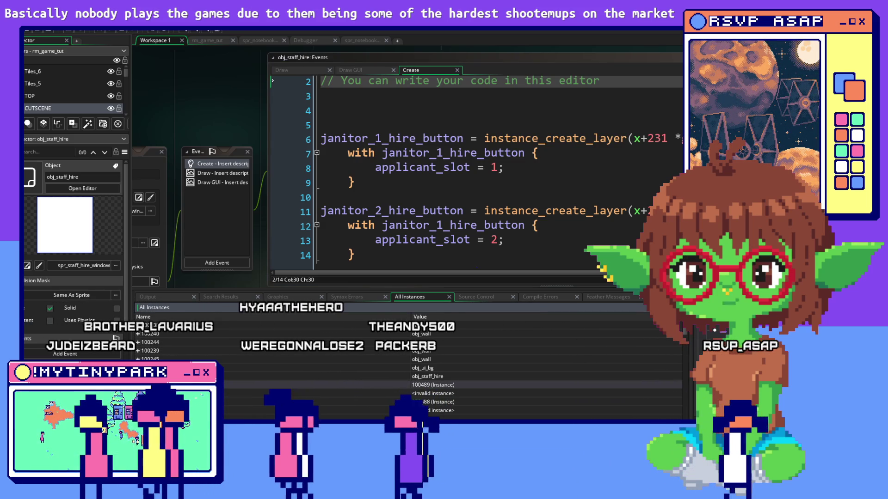
drag(610, 213, 104, 211)
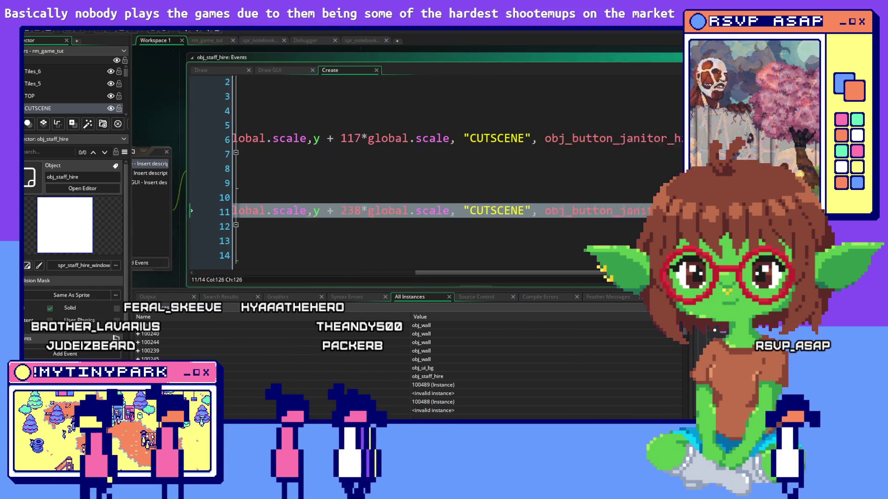
click(406, 241)
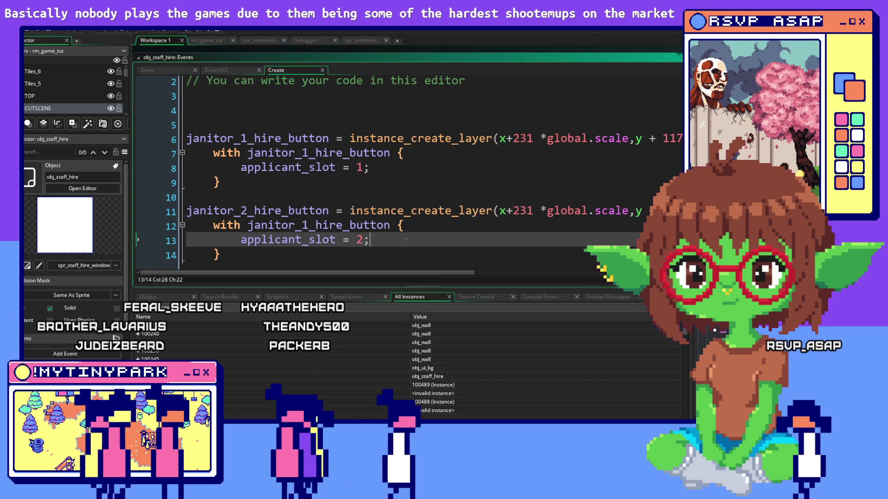
scroll(406, 241, down, 1)
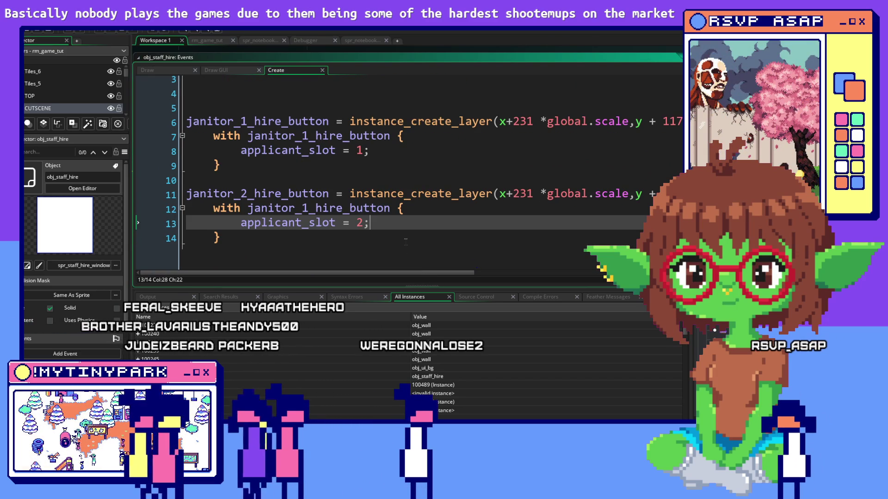
drag(312, 212, 304, 211)
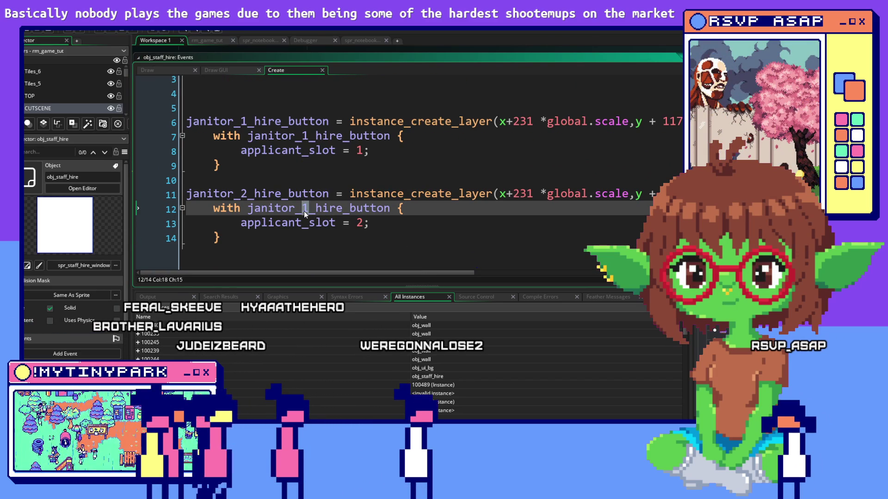
text(2)
click(392, 175)
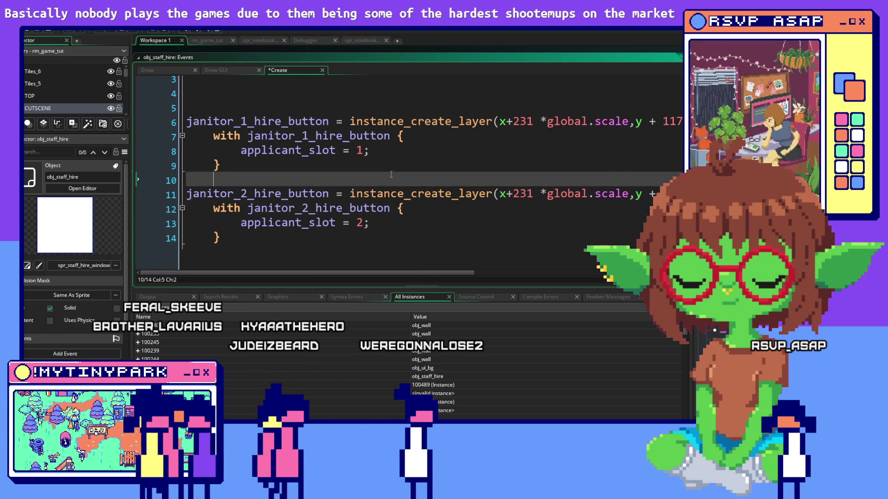
click(450, 239)
scroll(435, 229, down, 1)
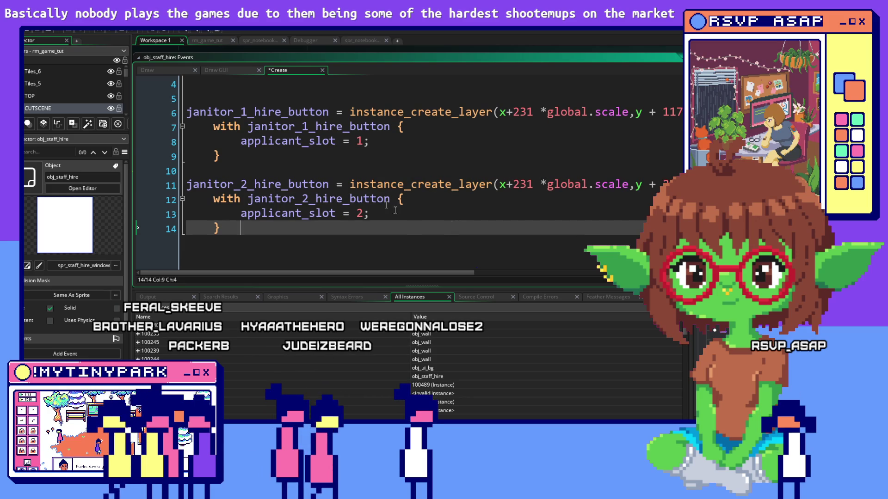
scroll(400, 213, right, 5)
scroll(393, 231, left, 6)
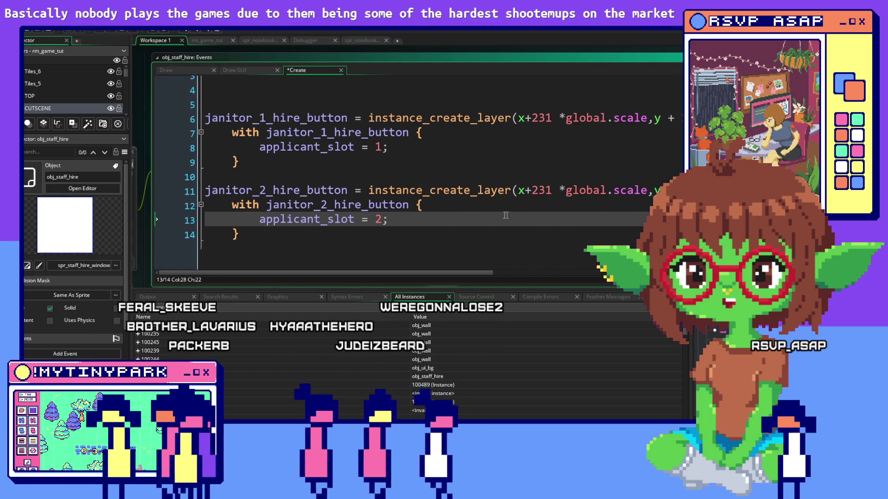